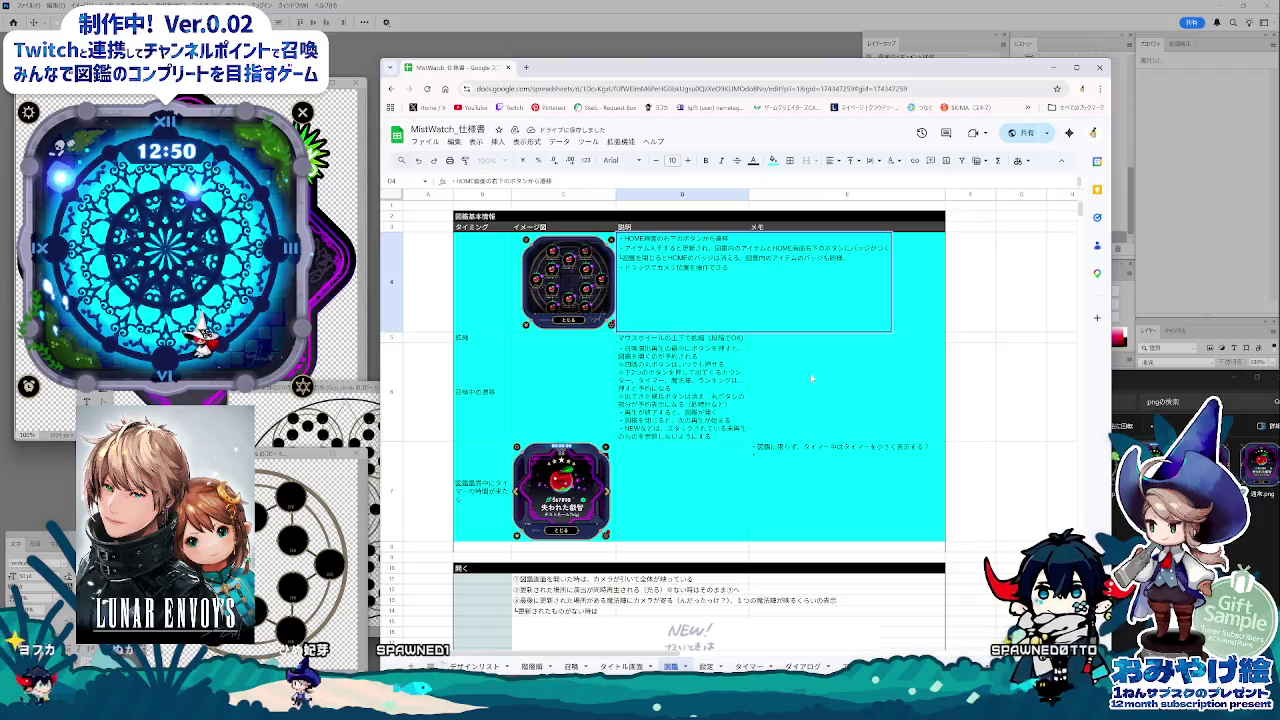
# Check the timer row's memo in E7 and scroll through the 図鑑 sheet.
pyautogui.click(812, 378)
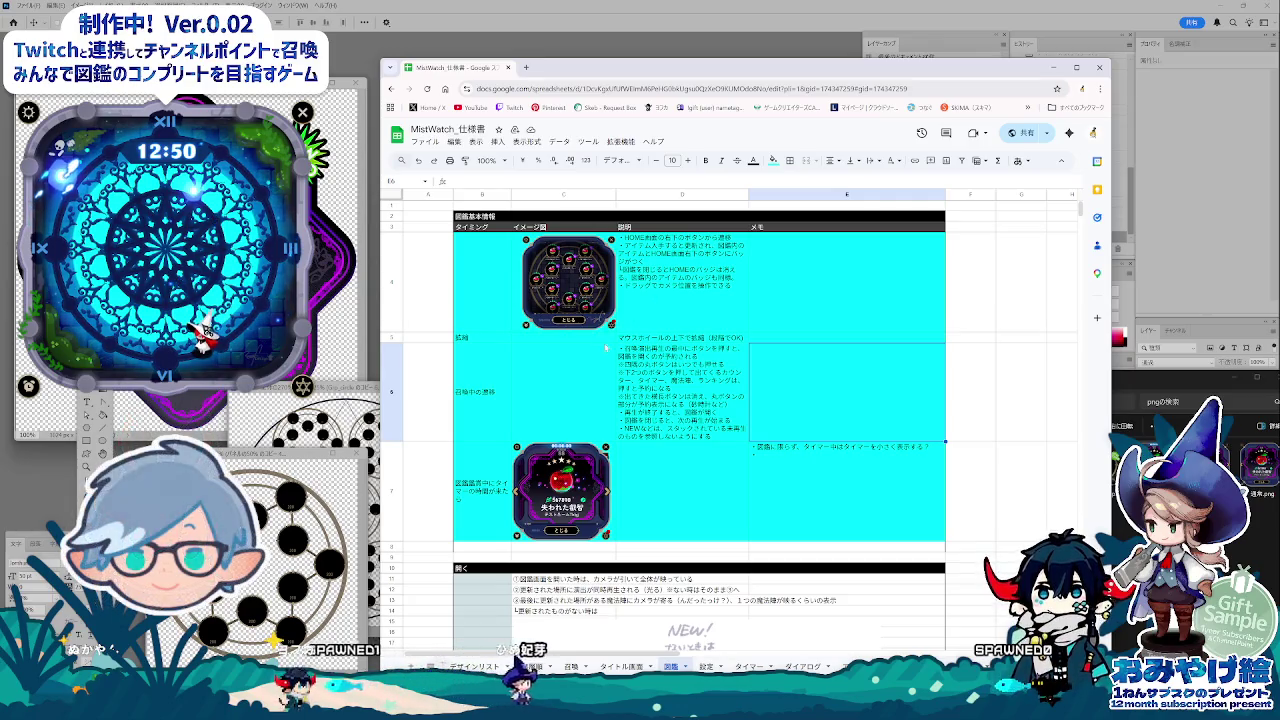
pyautogui.click(852, 470)
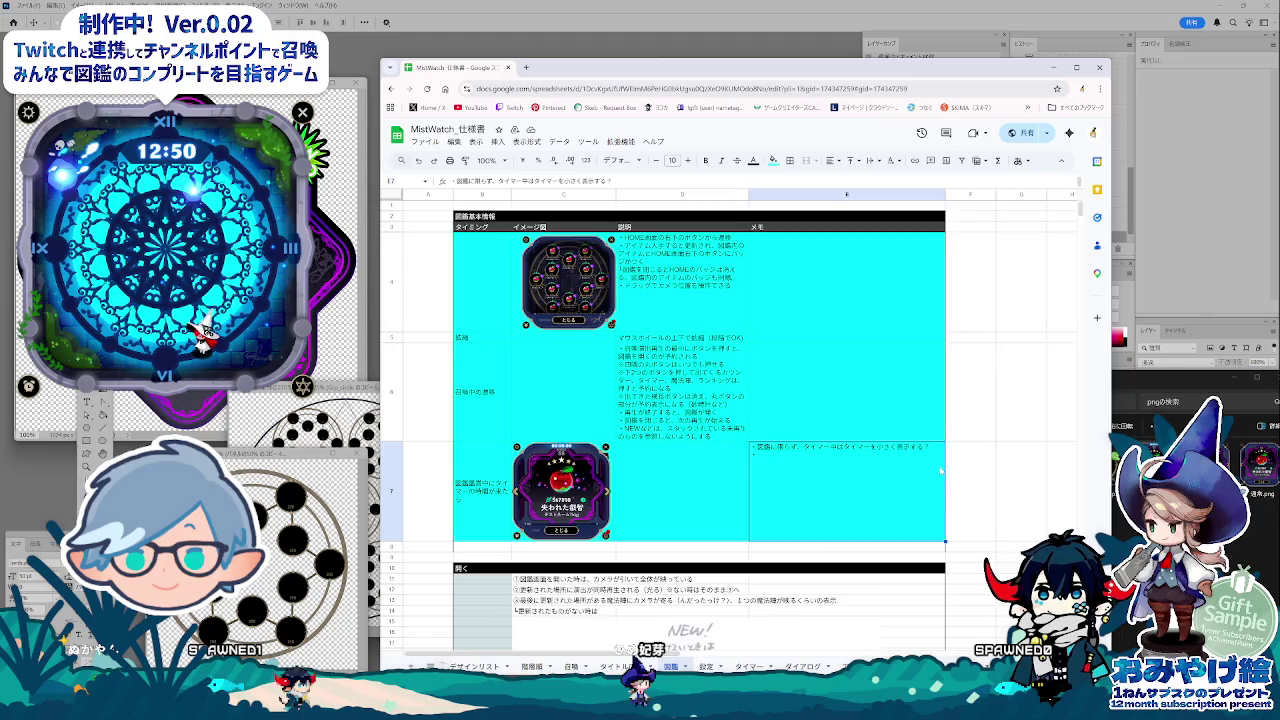
pyautogui.scroll(-3, 940, 470)
pyautogui.scroll(-2, 940, 470)
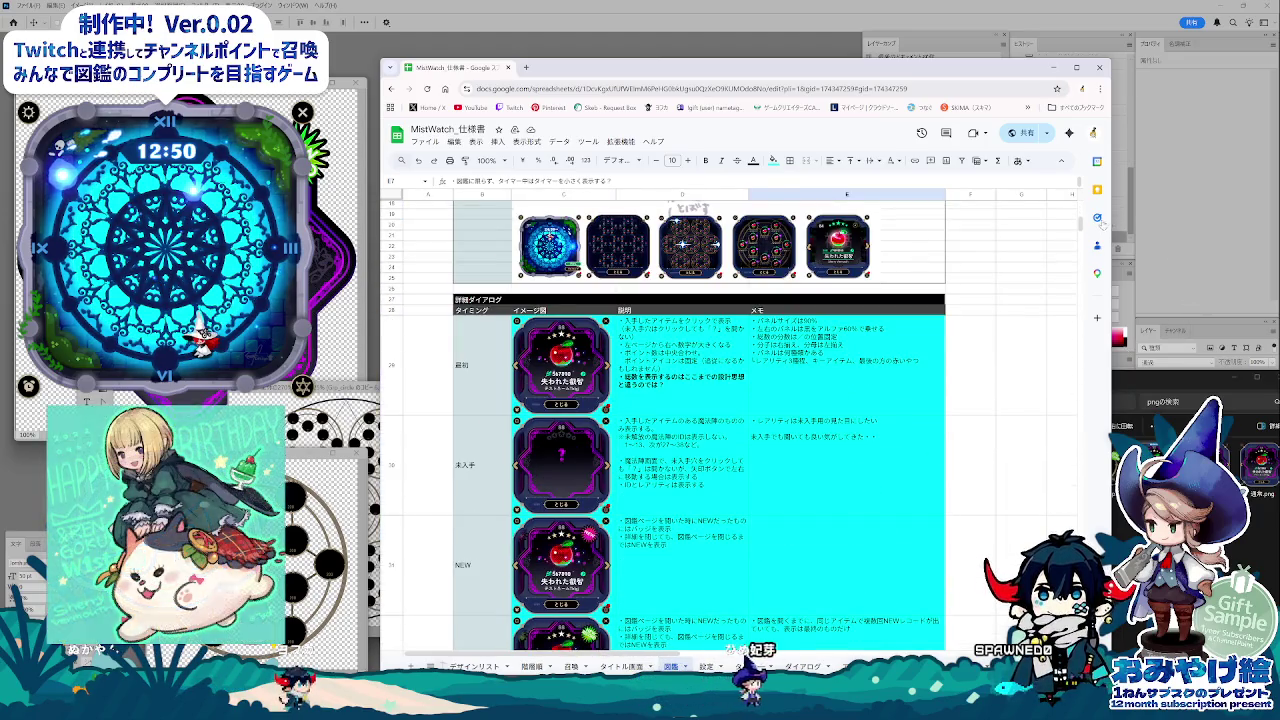
pyautogui.scroll(-2, 1080, 225)
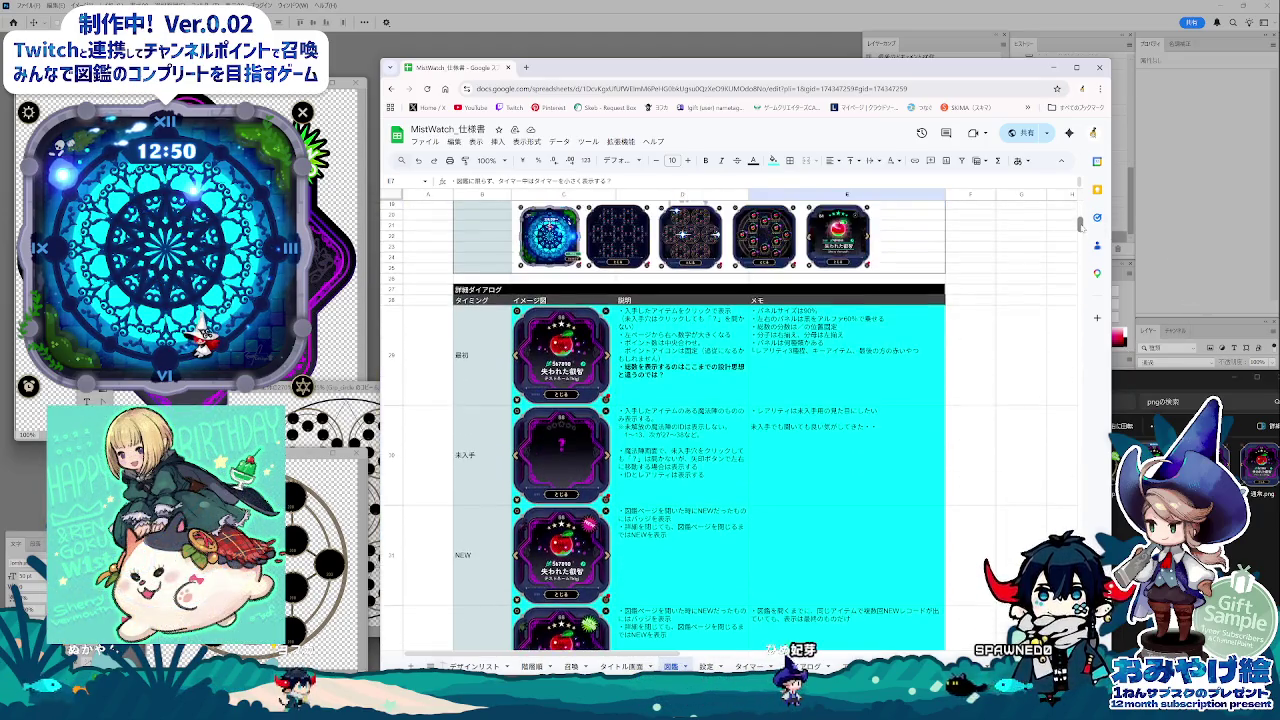
pyautogui.scroll(-1, 1082, 236)
pyautogui.moveTo(1080, 235); pyautogui.dragTo(1080, 256)
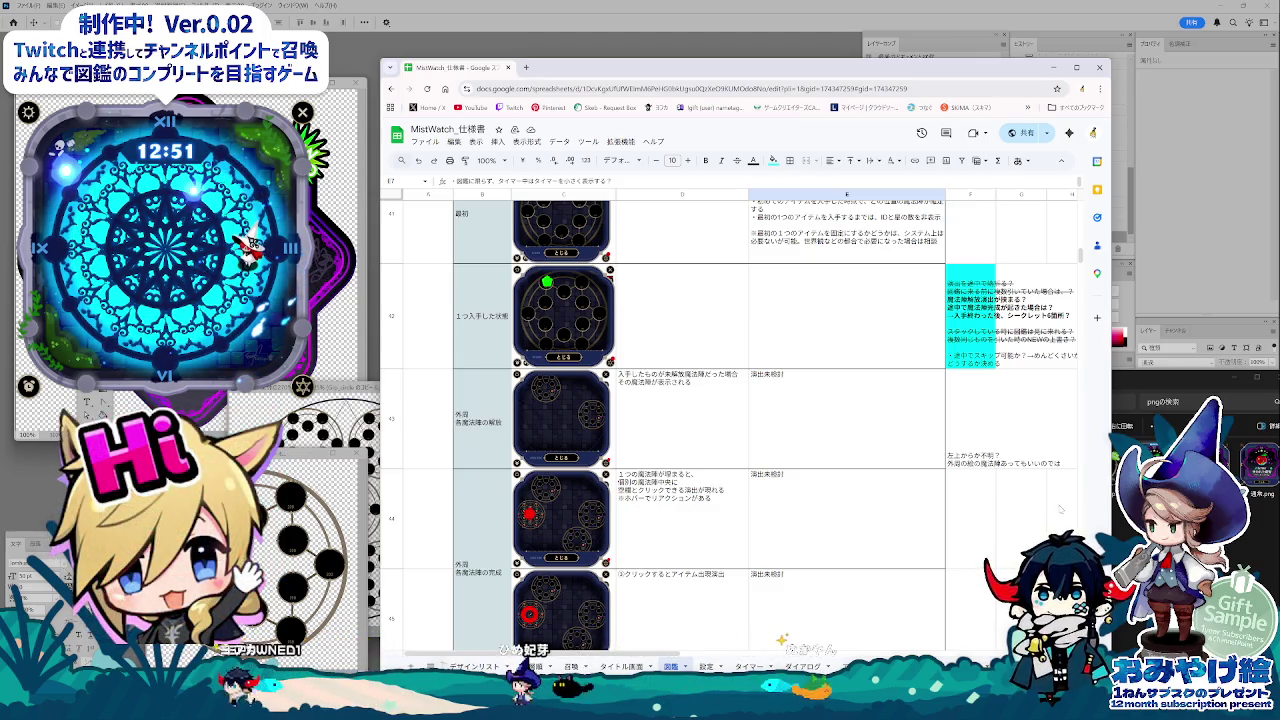
pyautogui.scroll(-2, 900, 560)
pyautogui.scroll(-2, 855, 597)
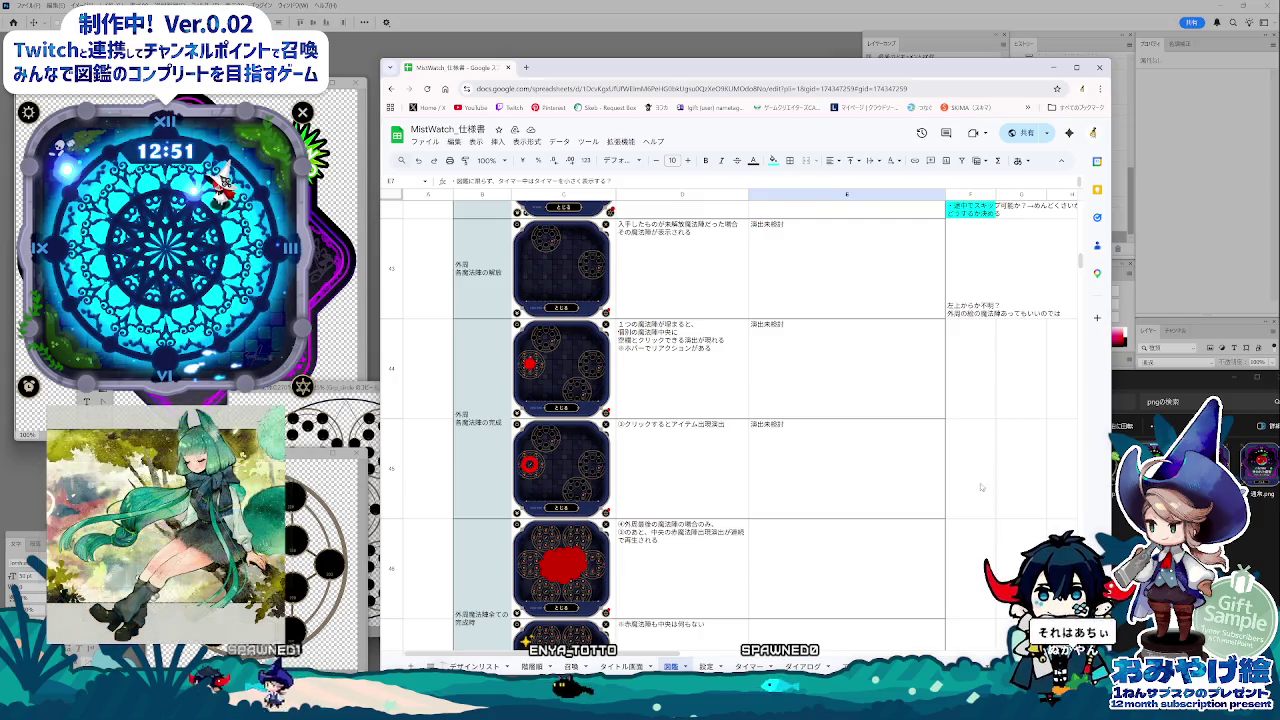
pyautogui.scroll(-2, 962, 416)
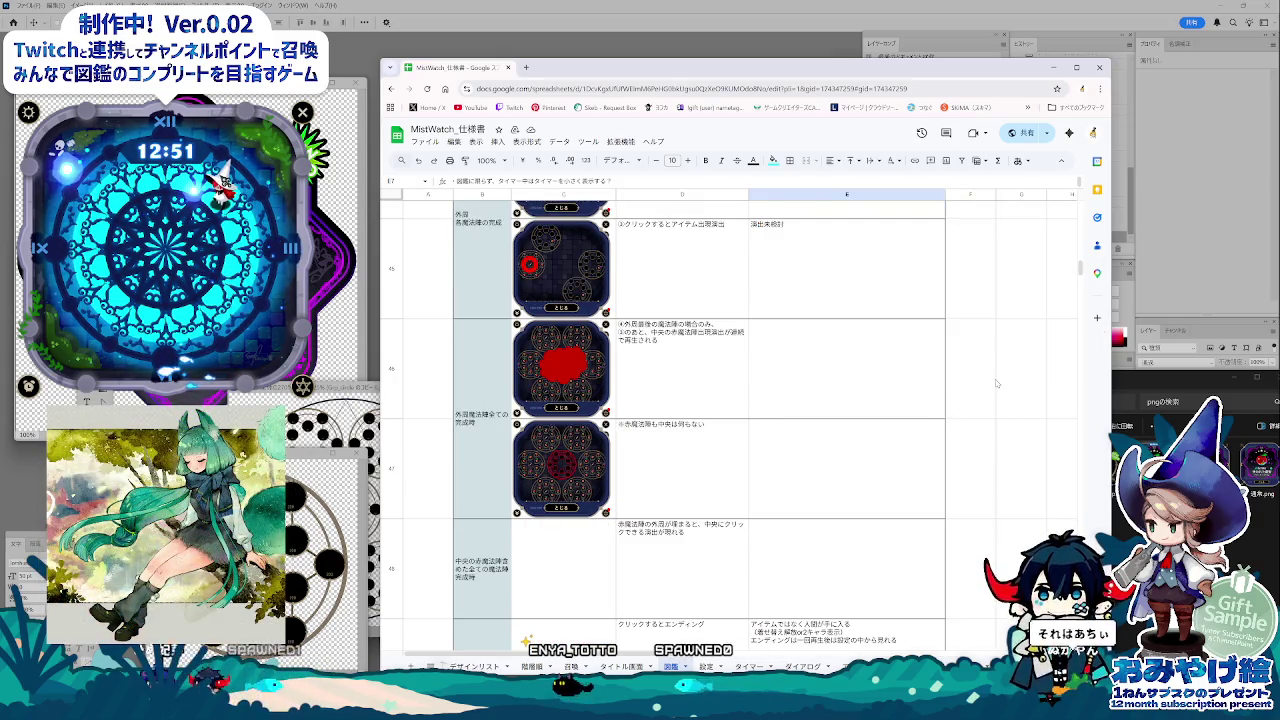
pyautogui.scroll(-5, 995, 383)
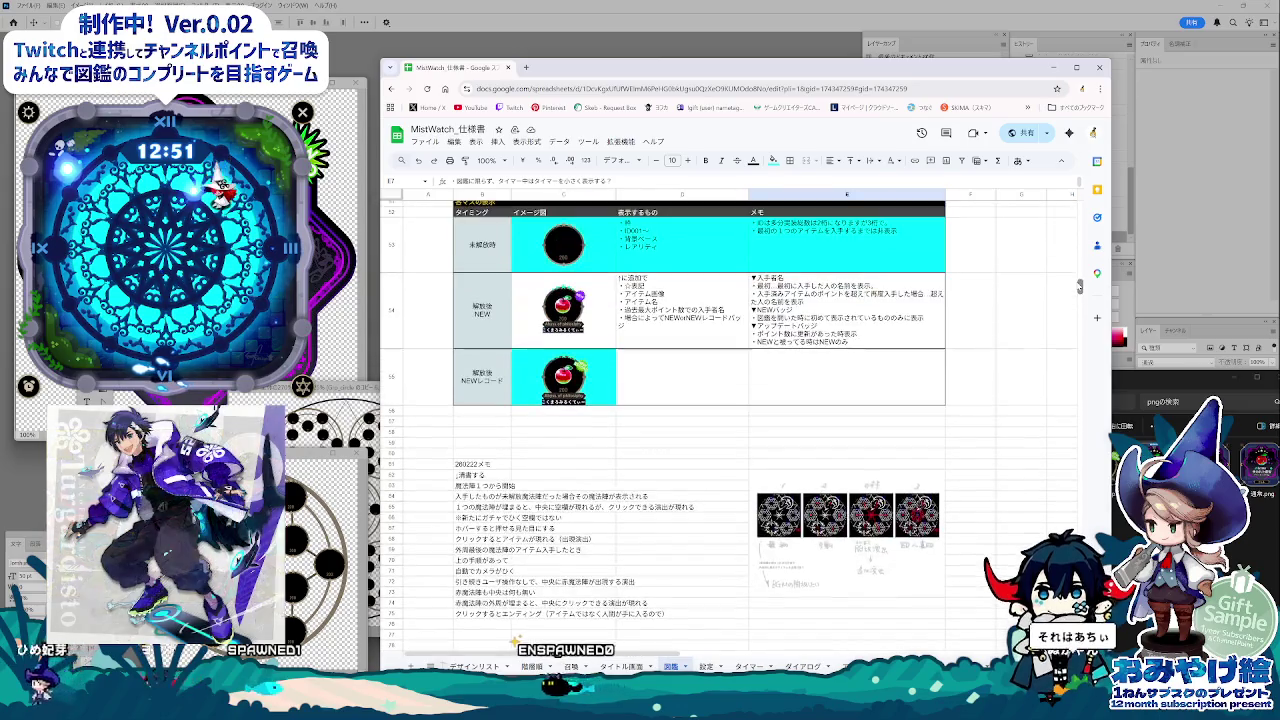
pyautogui.moveTo(1079, 287); pyautogui.dragTo(1079, 207)
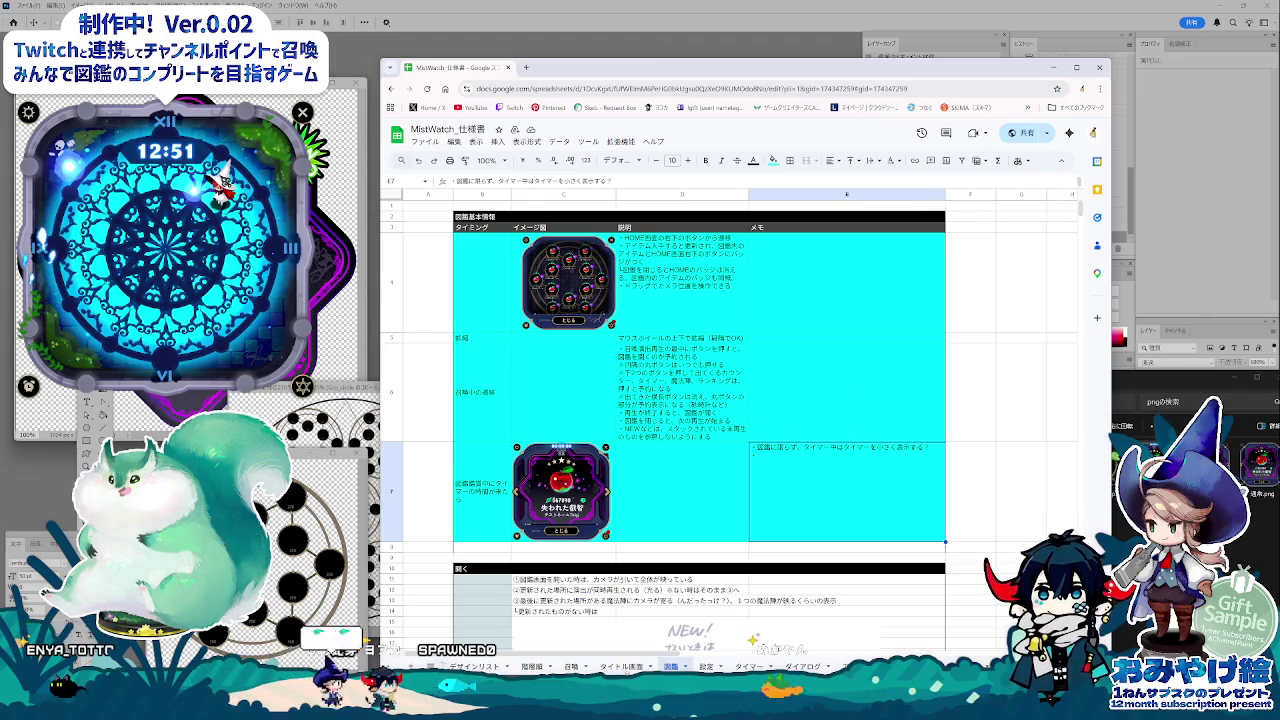
# Flip between sheet tabs, review rows B7 and C37, and select description cell D7.
pyautogui.hotkey('ctrl', 'pageup')
pyautogui.hotkey('ctrl', 'pagedown')
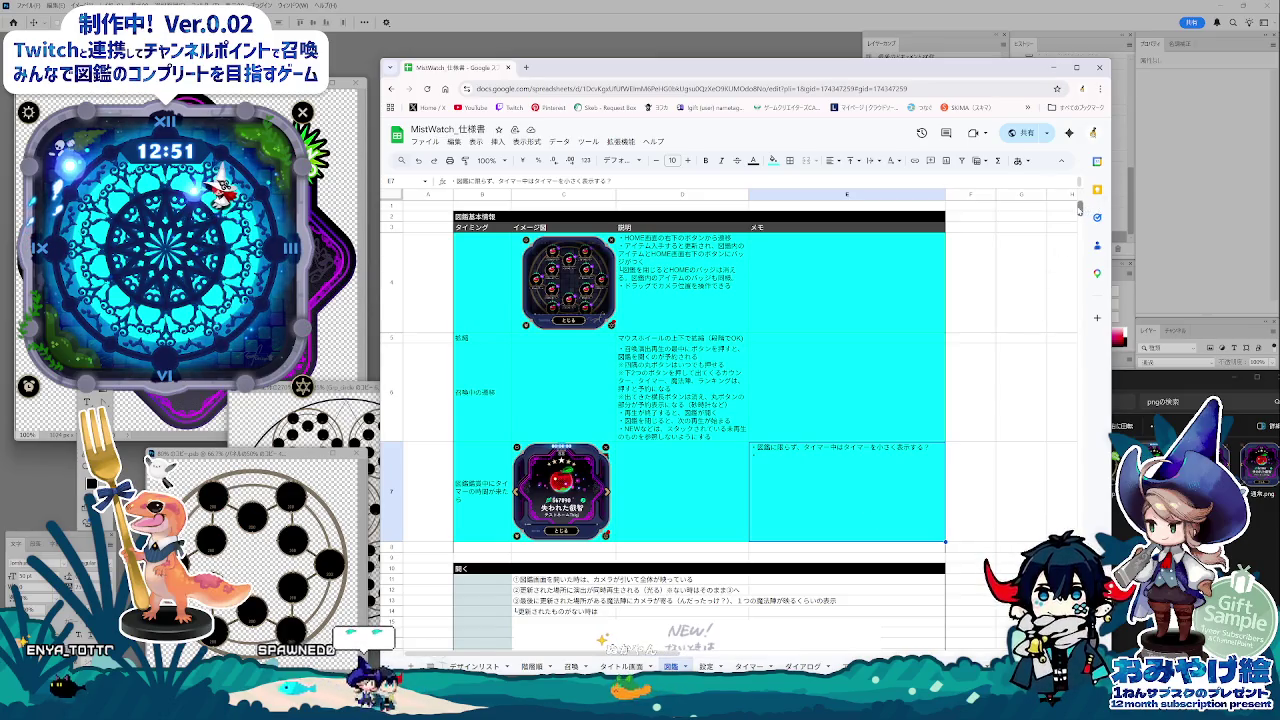
pyautogui.moveTo(1079, 208)
pyautogui.mouseDown()
pyautogui.moveTo(1079, 290)
pyautogui.moveTo(1076, 206)
pyautogui.mouseUp()
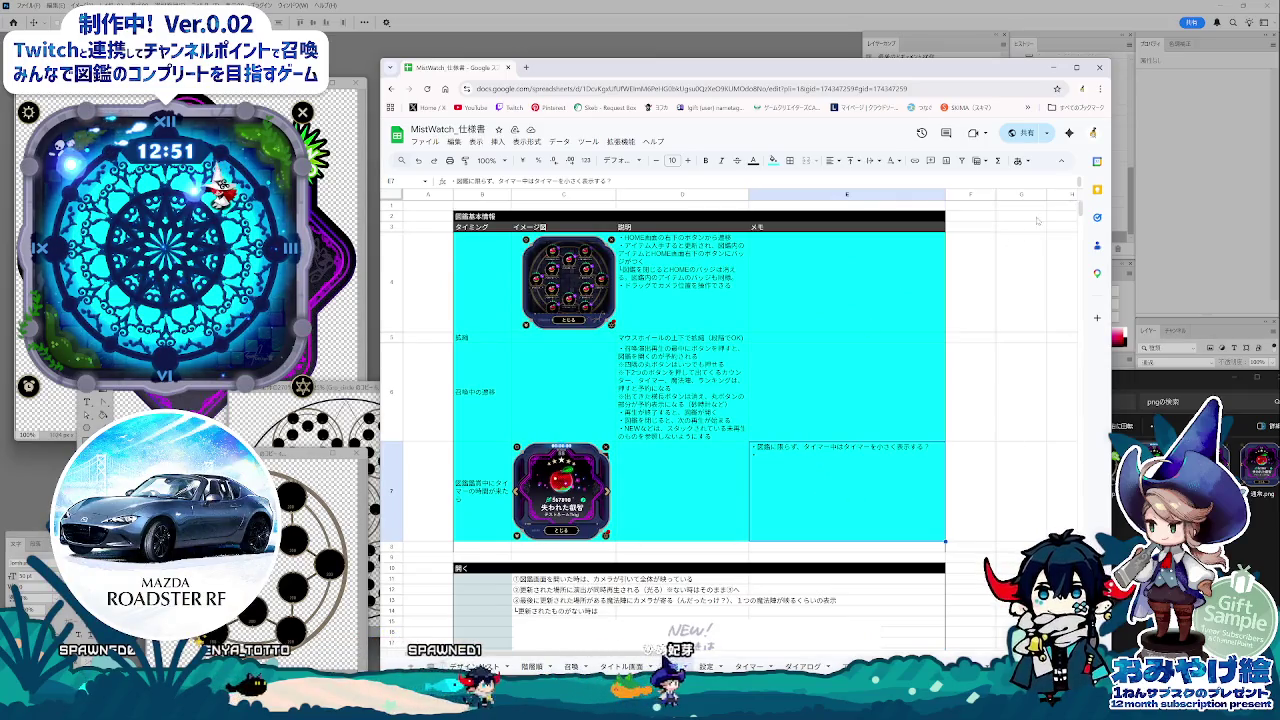
pyautogui.moveTo(1079, 208); pyautogui.dragTo(1080, 243)
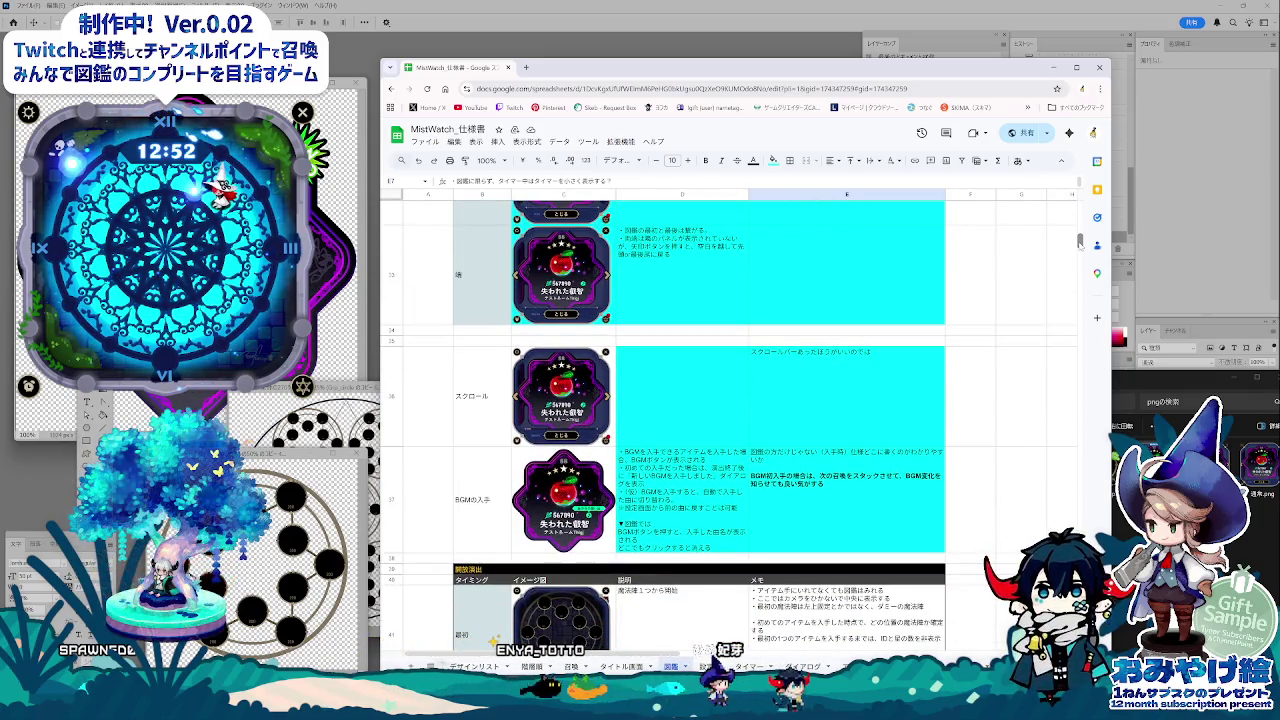
pyautogui.click(578, 530)
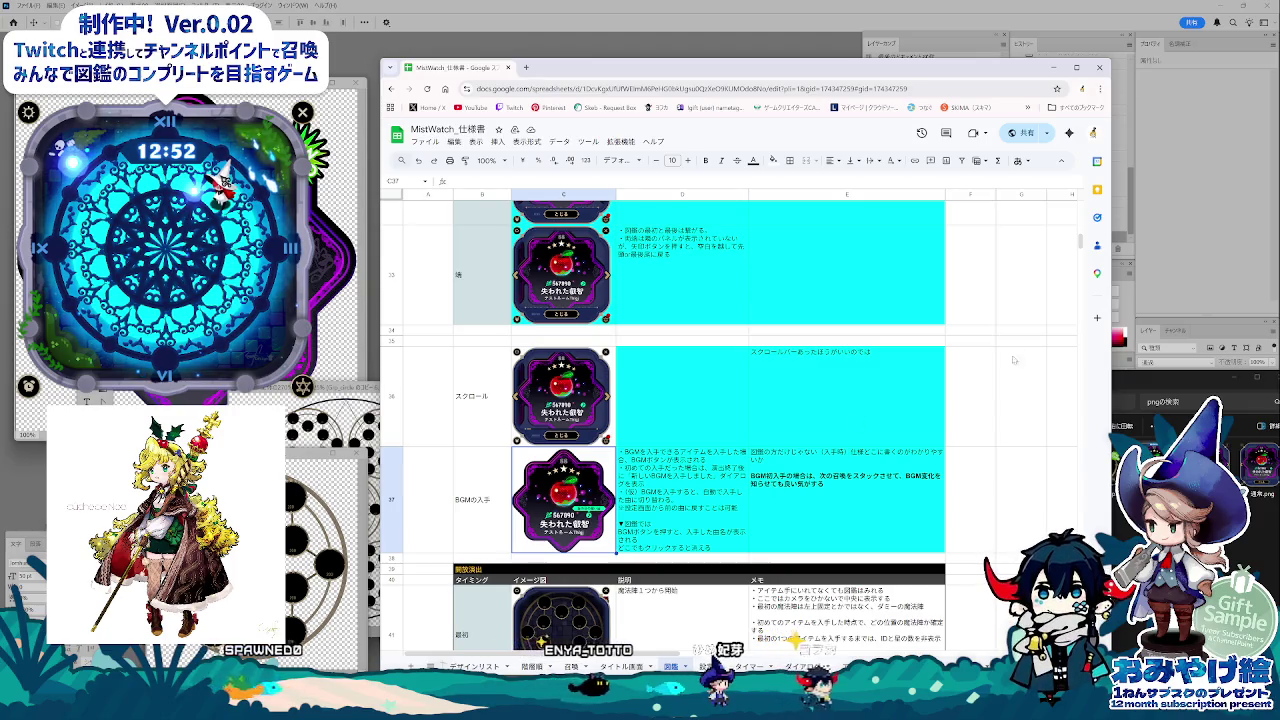
pyautogui.moveTo(1080, 240); pyautogui.dragTo(1081, 207)
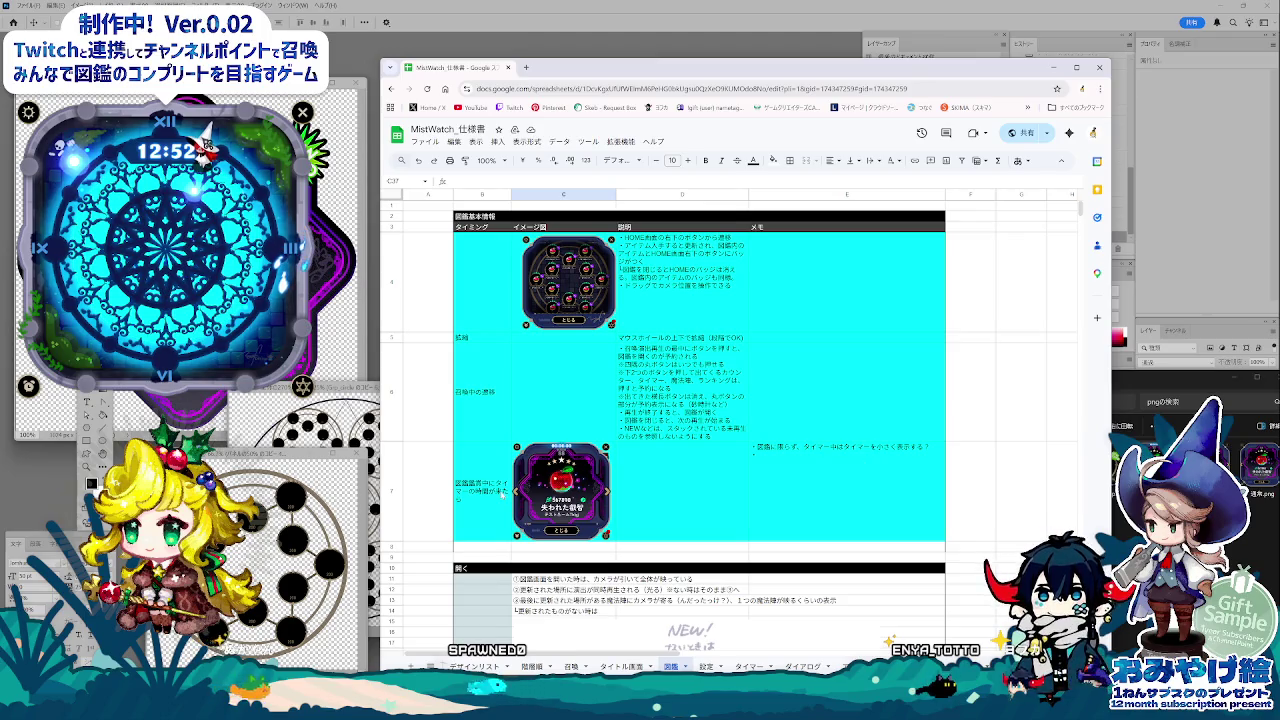
pyautogui.click(492, 492)
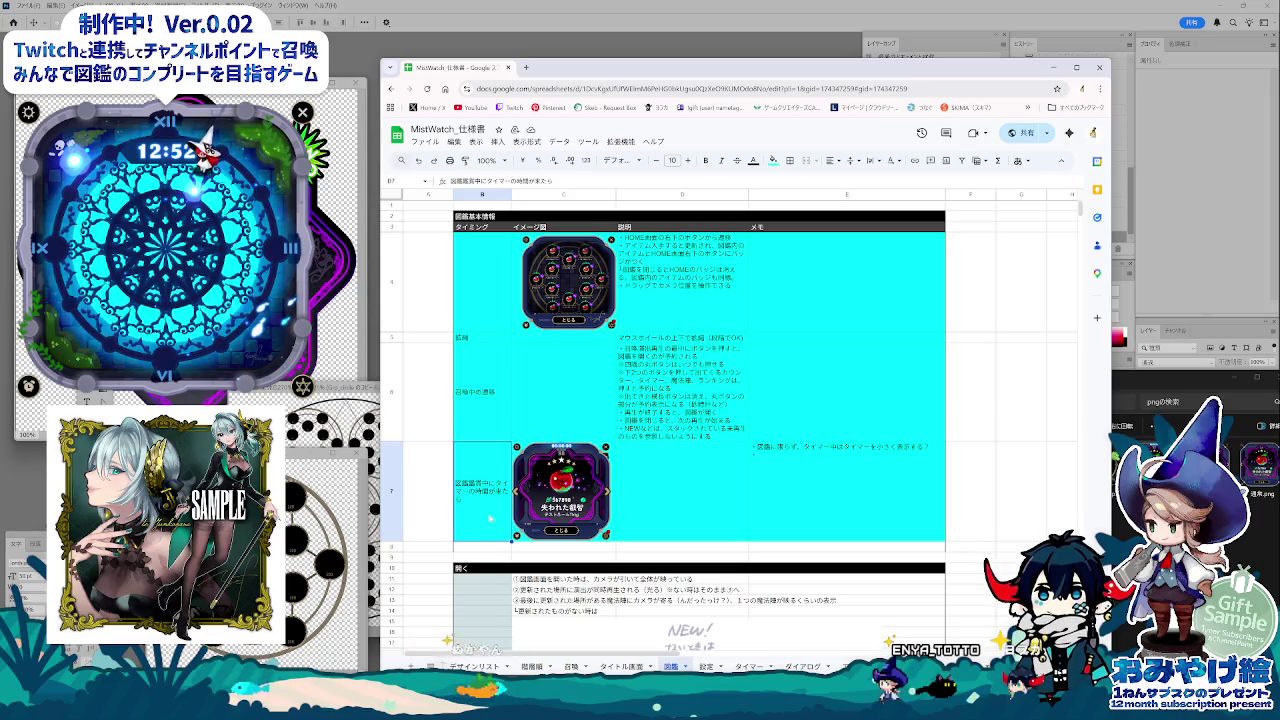
pyautogui.click(703, 497)
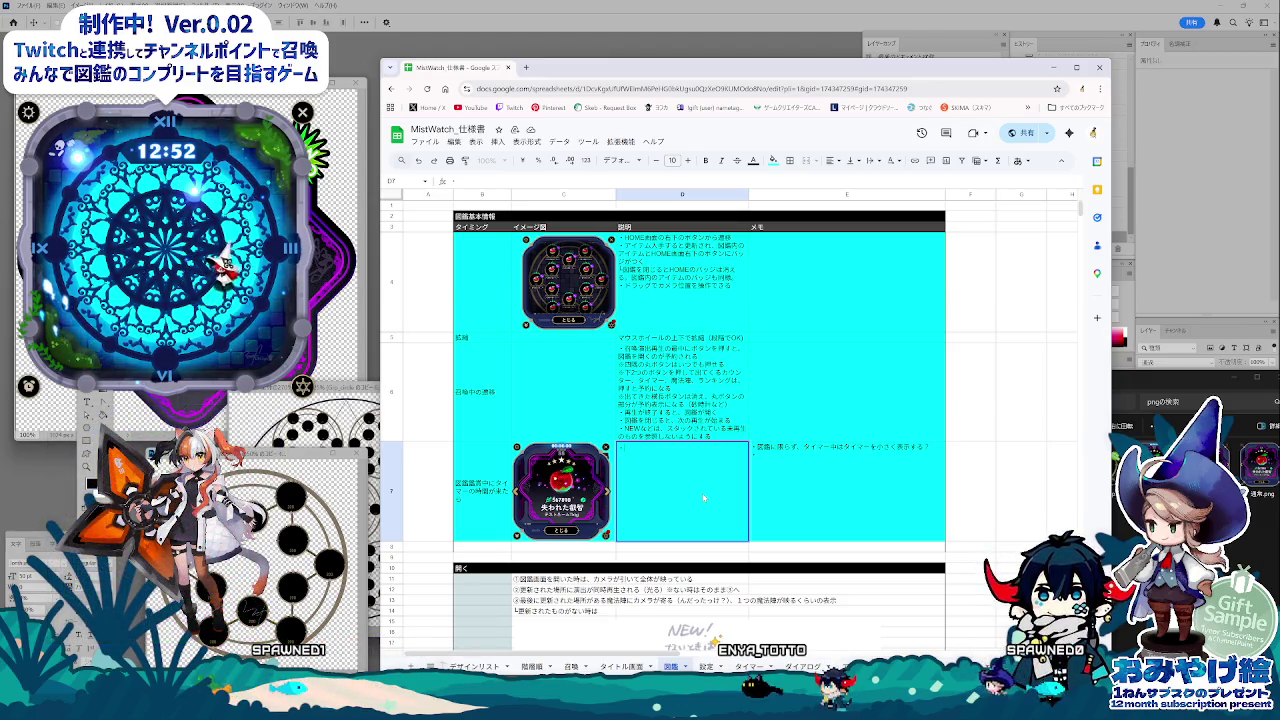
# Enter ・音は鳴る in D7, aligned to the top and left.
pyautogui.write('・図はなる')
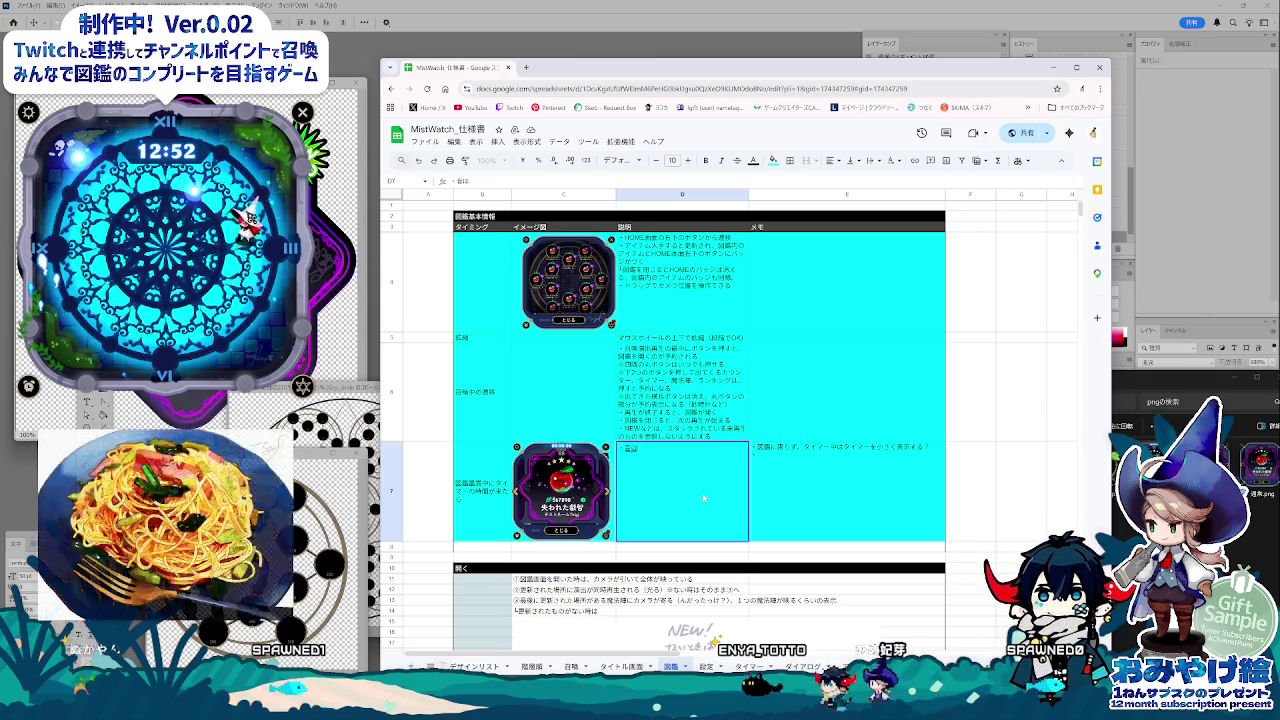
pyautogui.hotkey('alt', 'f')
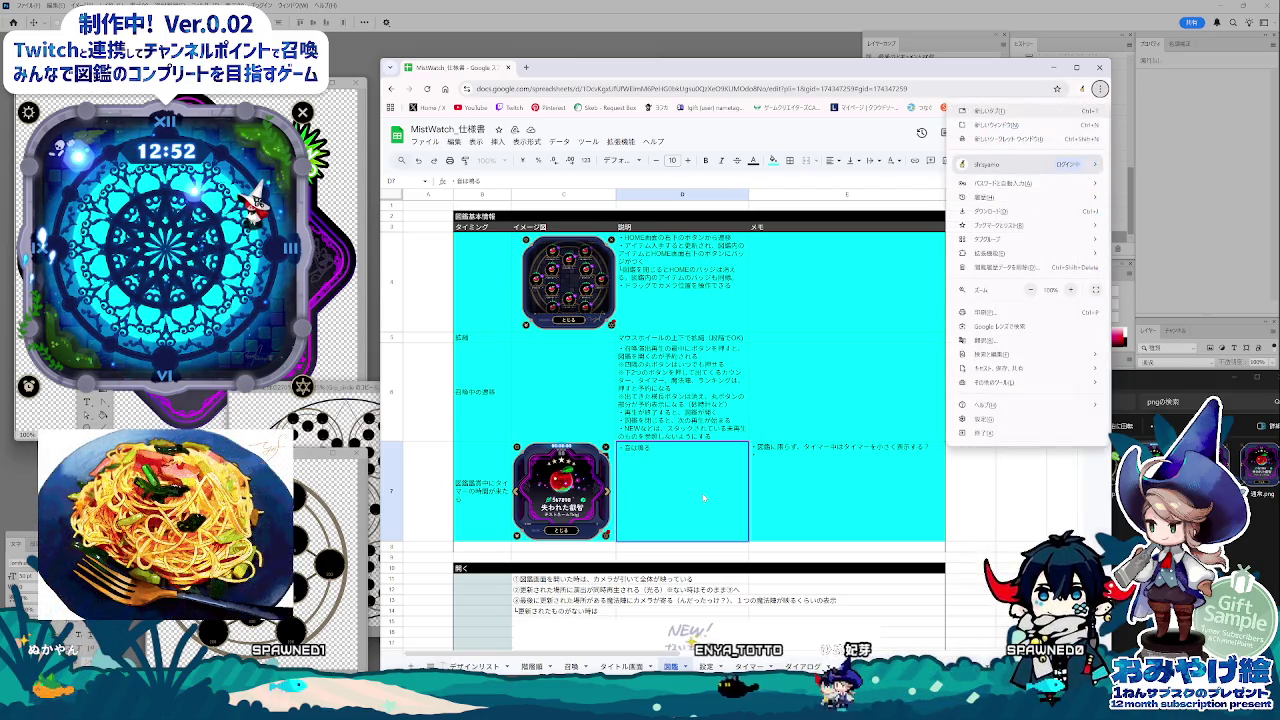
pyautogui.press('Escape')
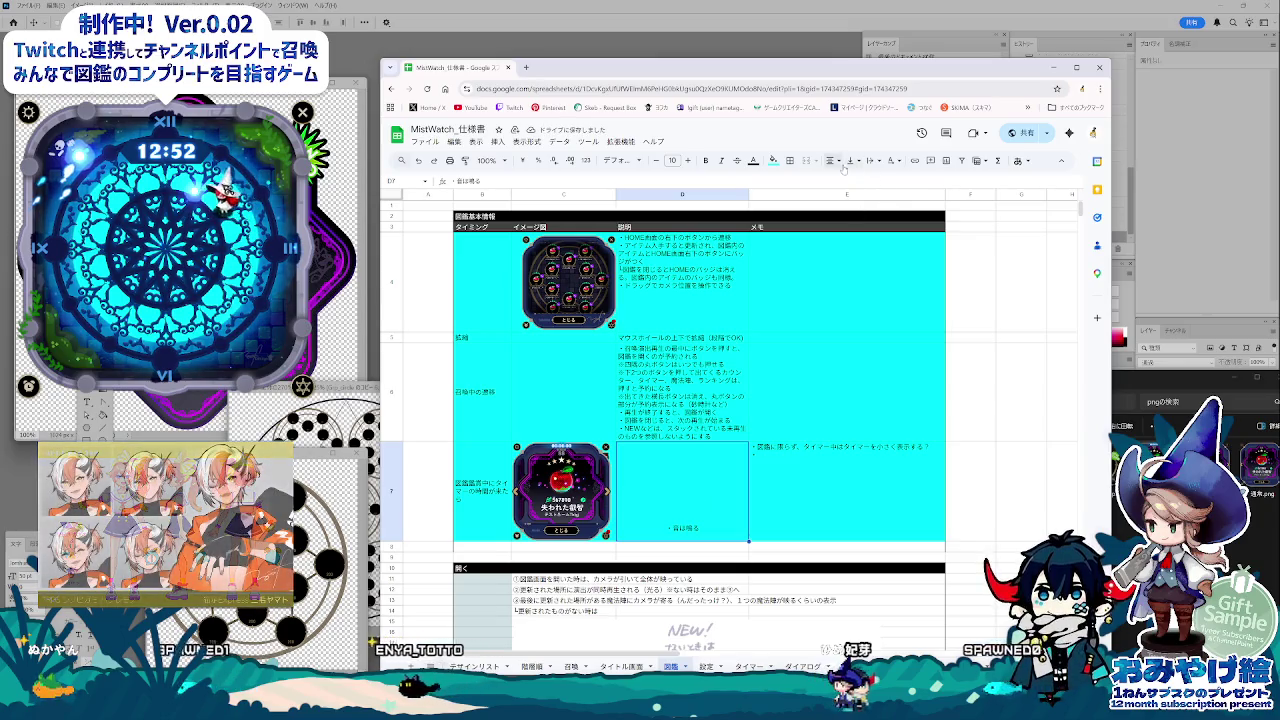
pyautogui.click(849, 160)
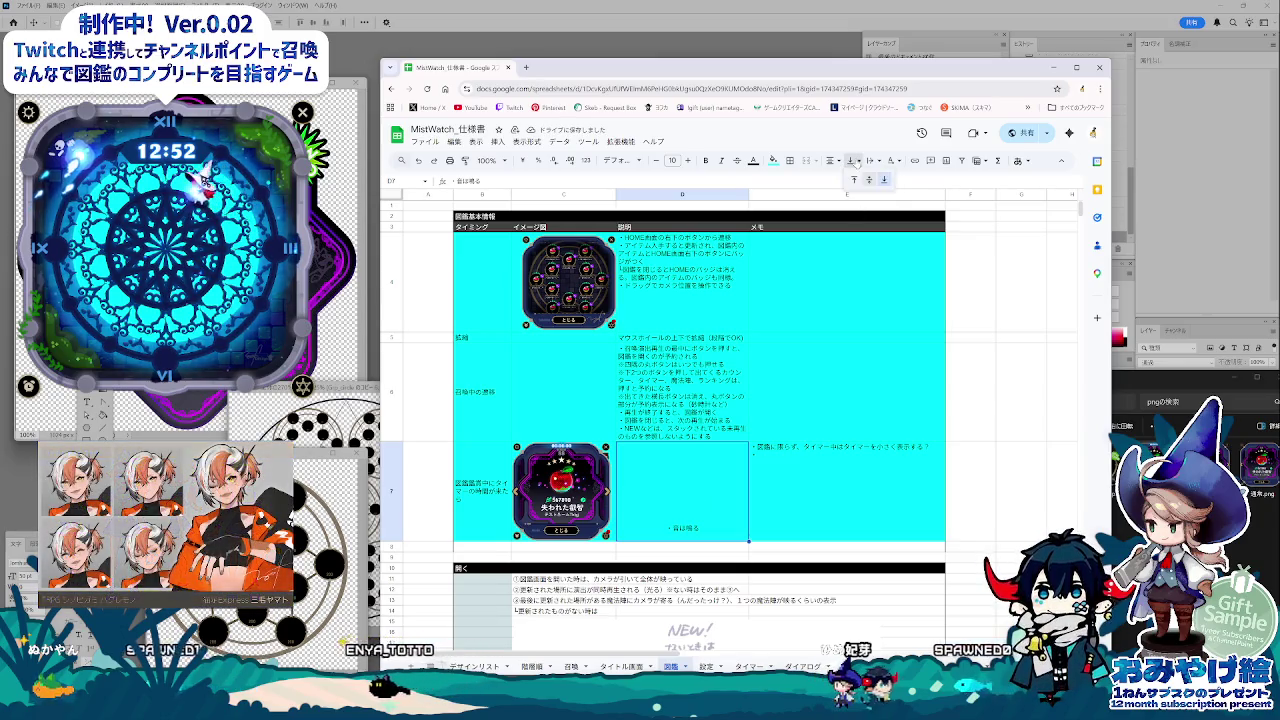
pyautogui.click(871, 160)
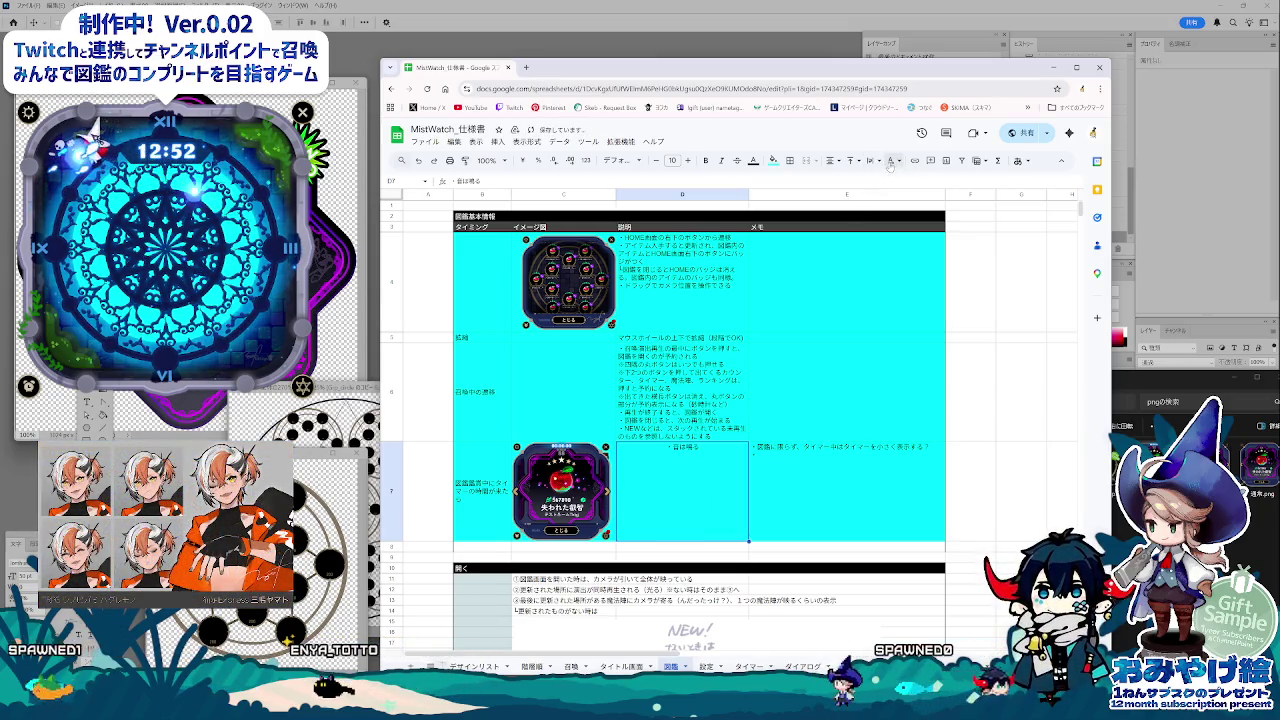
pyautogui.click(850, 160)
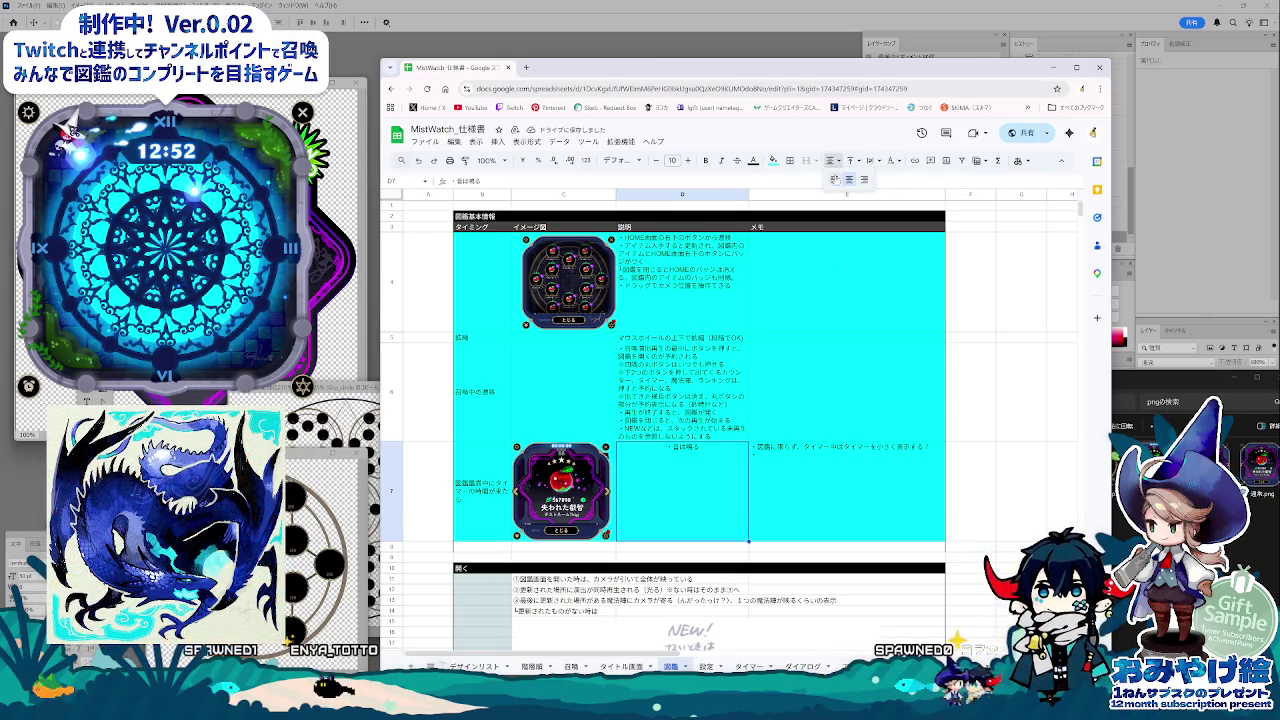
pyautogui.click(835, 179)
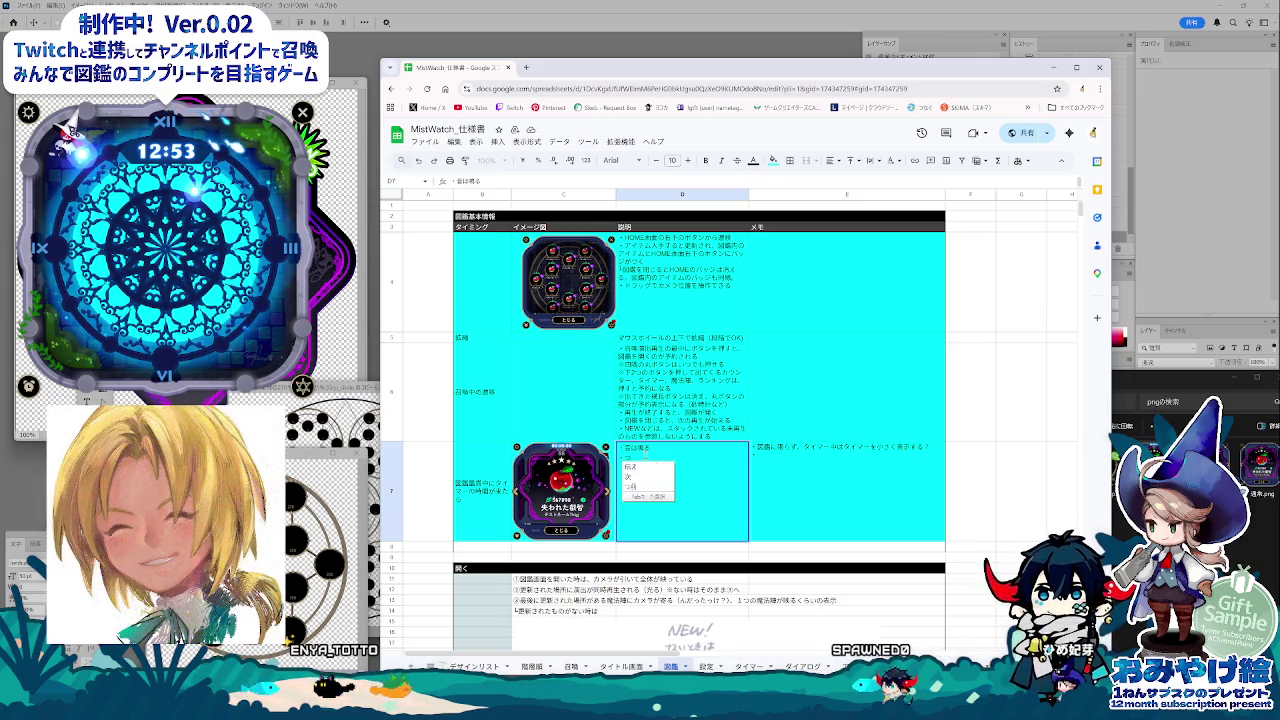
# Add D7's second line メイン画面に戻る、終了の表示, then draft and cut a parenthetical 終了演出 note.
pyautogui.press('space')
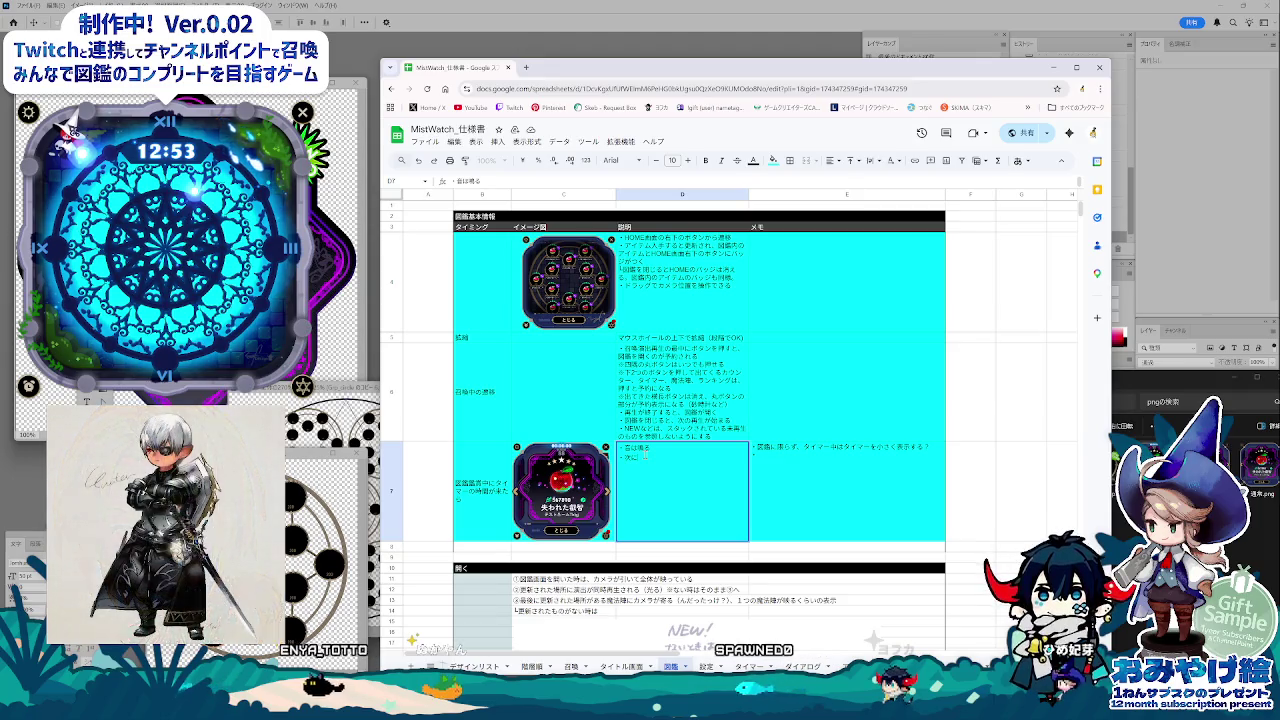
pyautogui.write('メイン画面に')
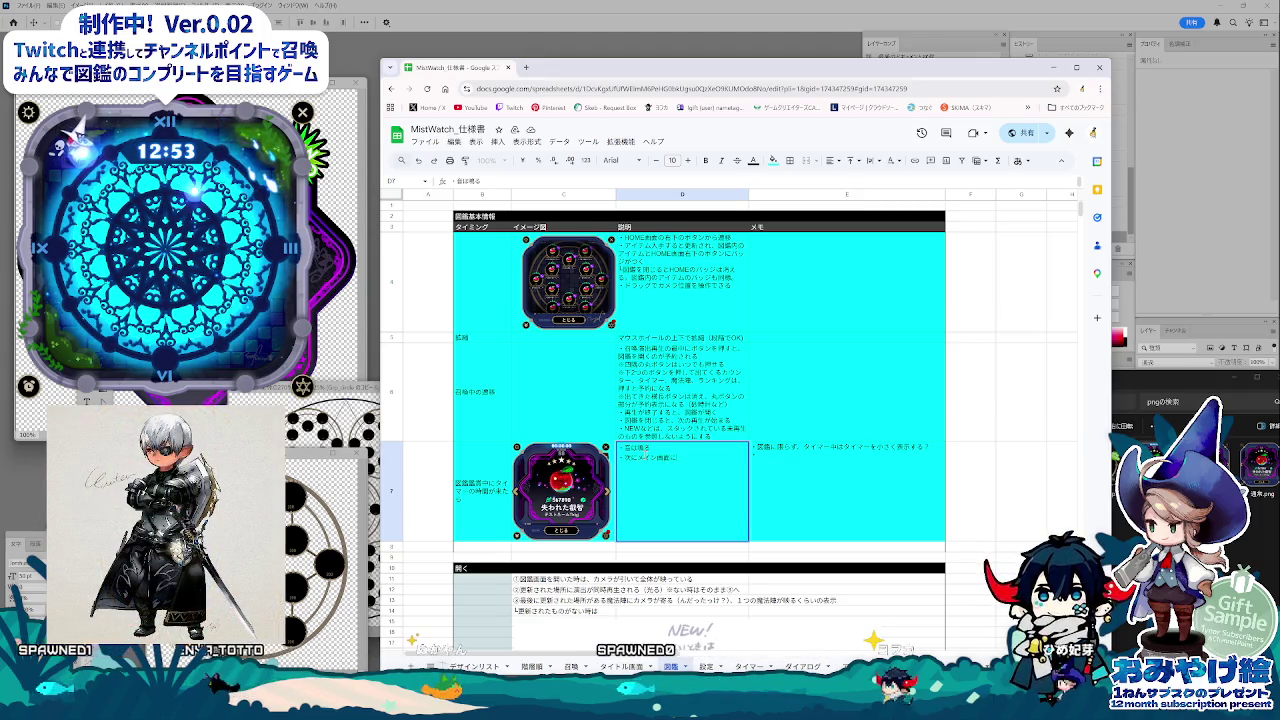
pyautogui.write('戻る')
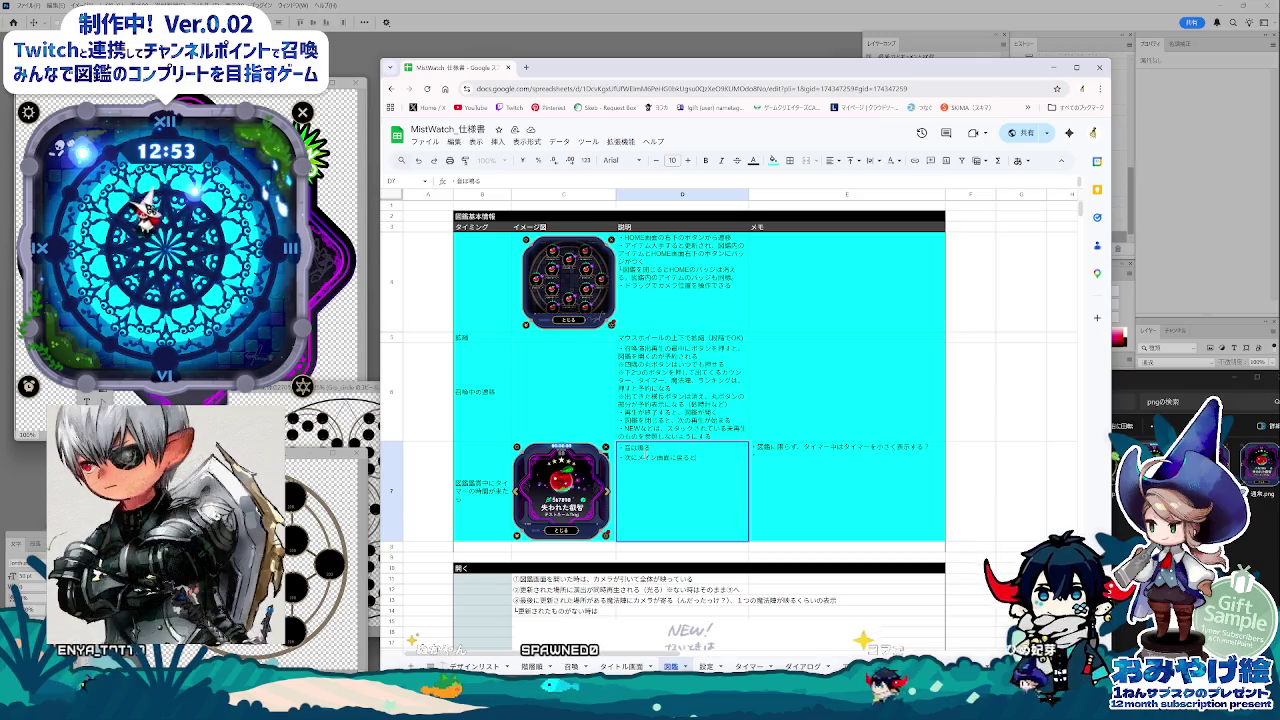
pyautogui.write('、しゅうりょう')
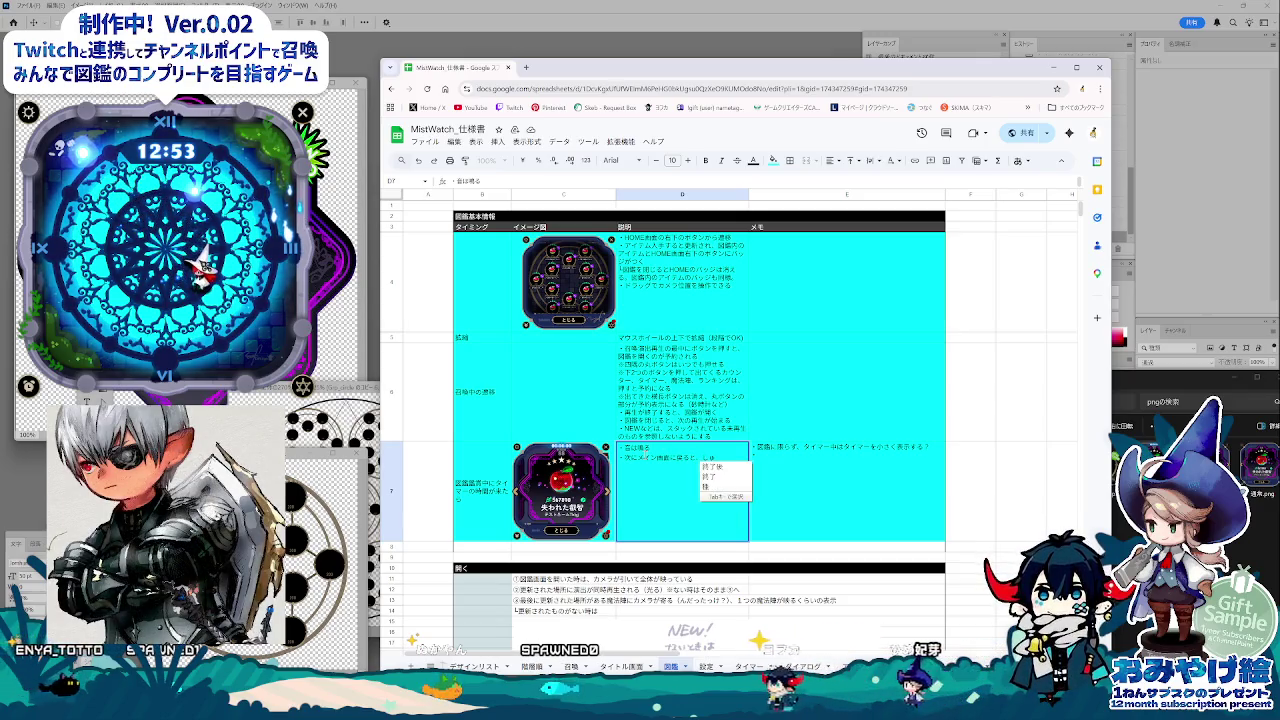
pyautogui.press('space')
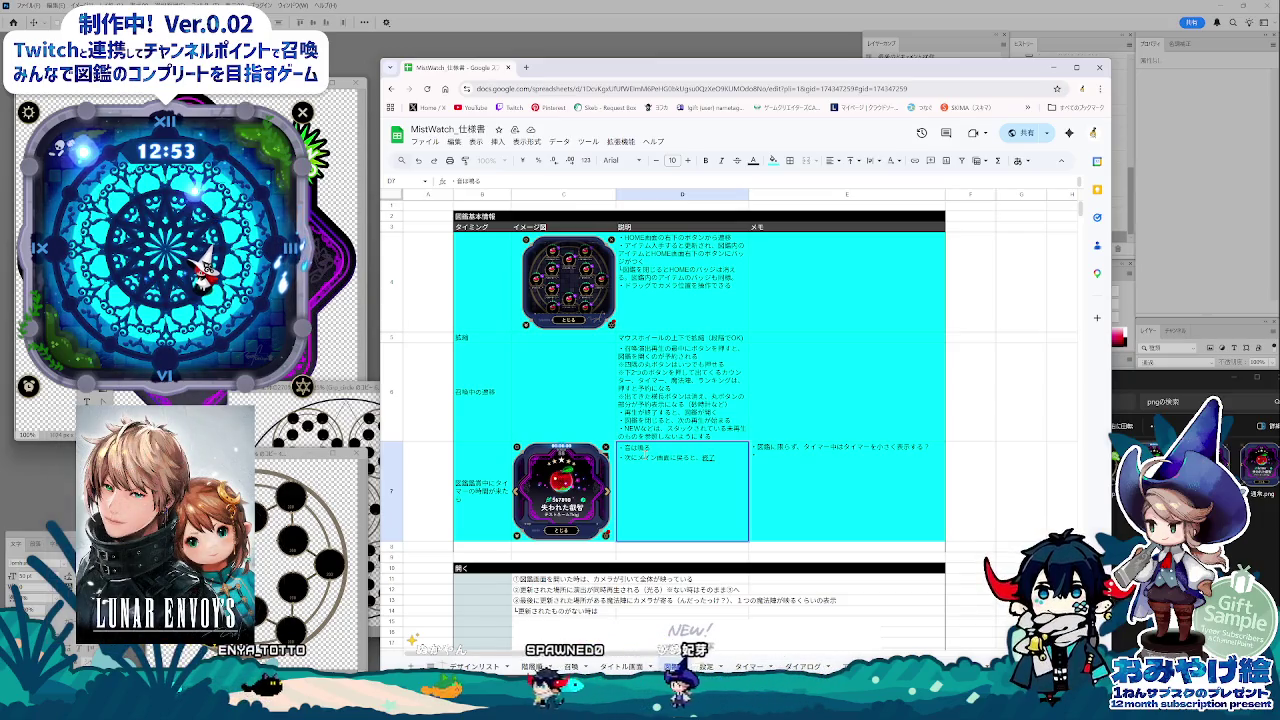
pyautogui.write('のひょうじ')
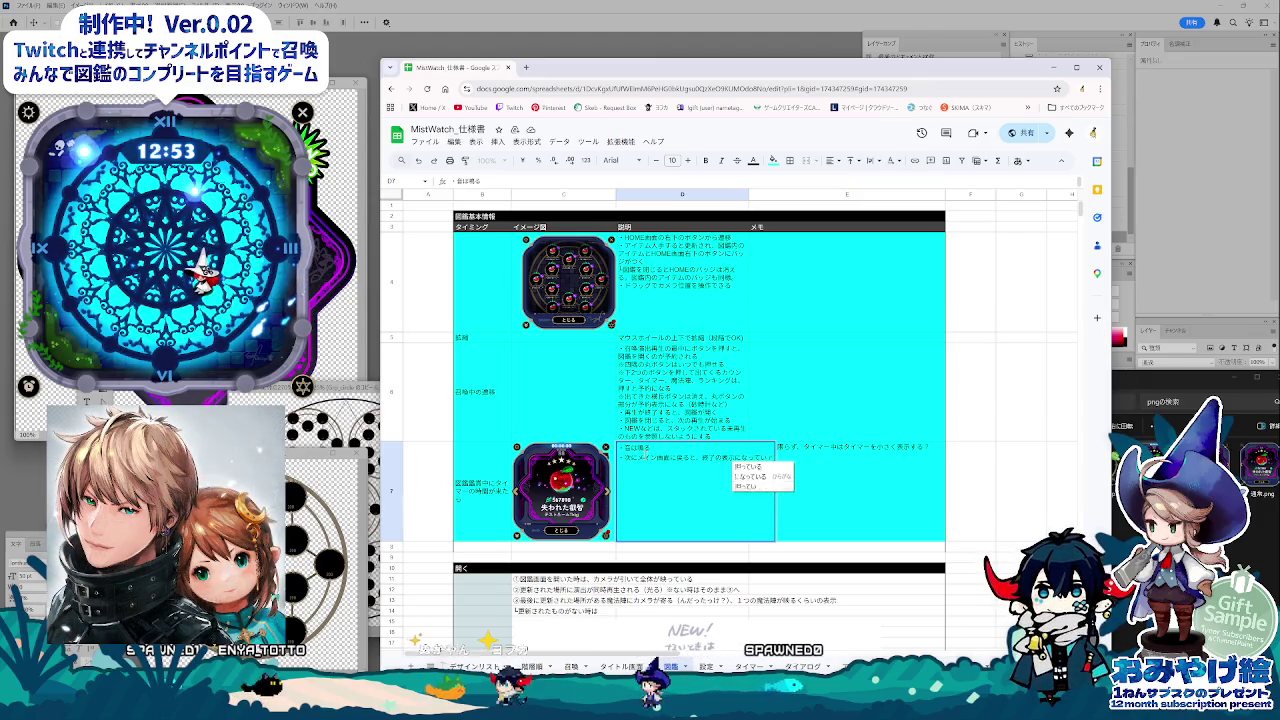
pyautogui.press('Return')
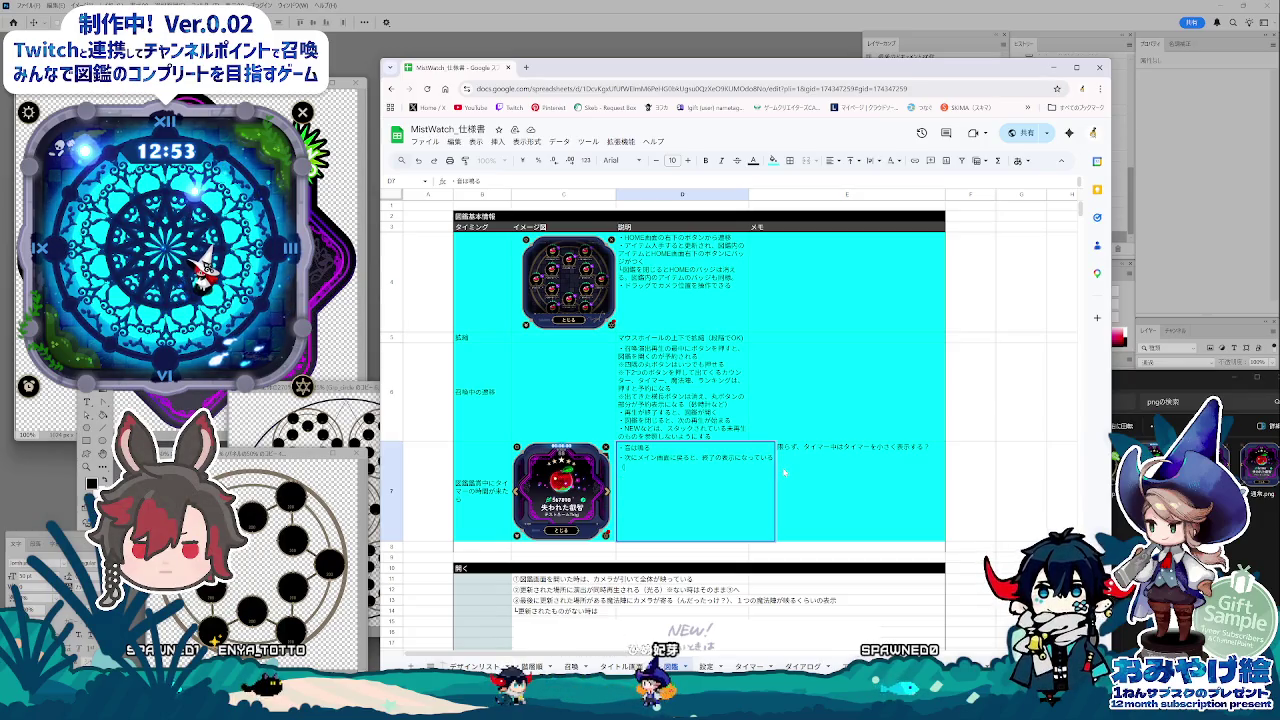
pyautogui.write('しゅうりょうえんしゅつ')
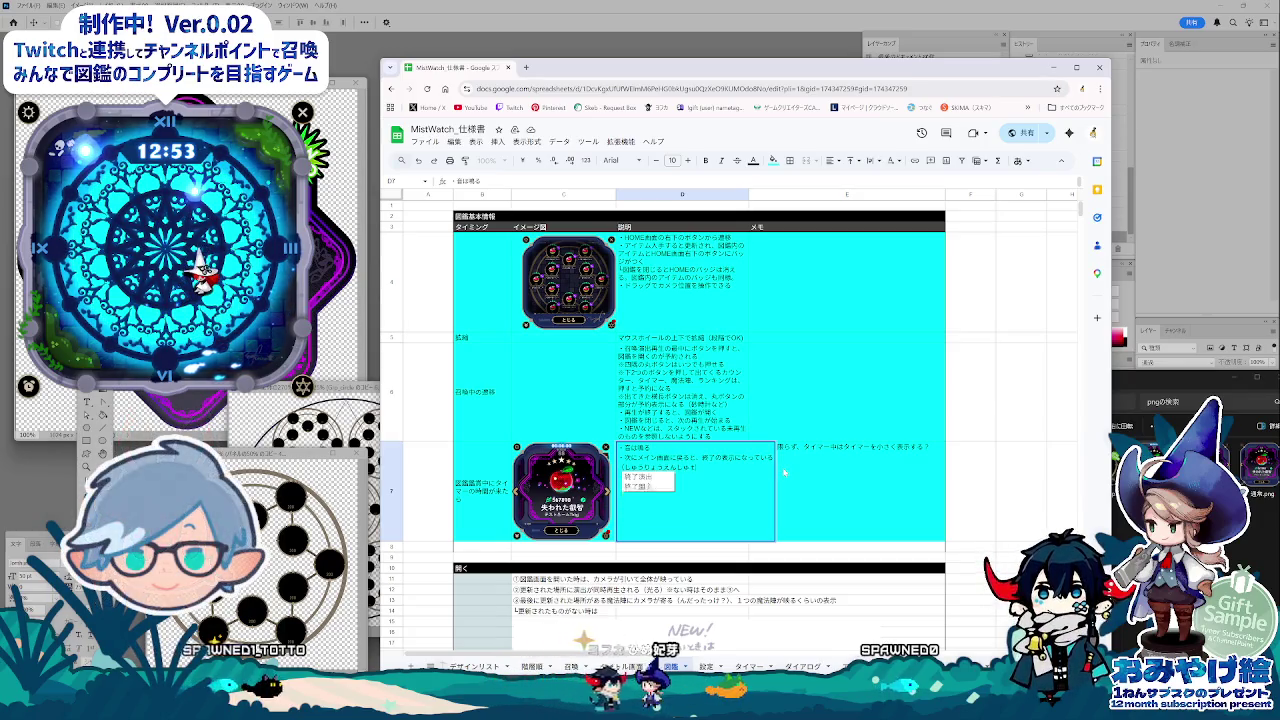
pyautogui.press('space')
pyautogui.write('→終了後')
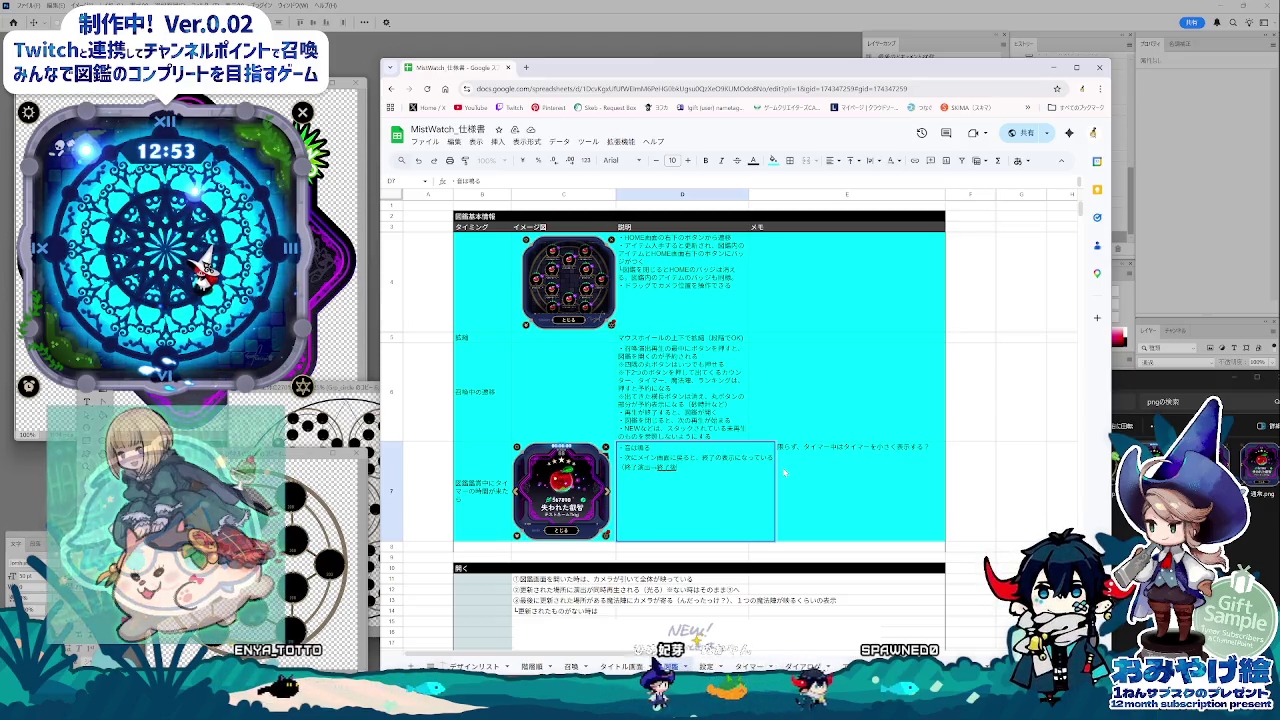
pyautogui.press('Return')
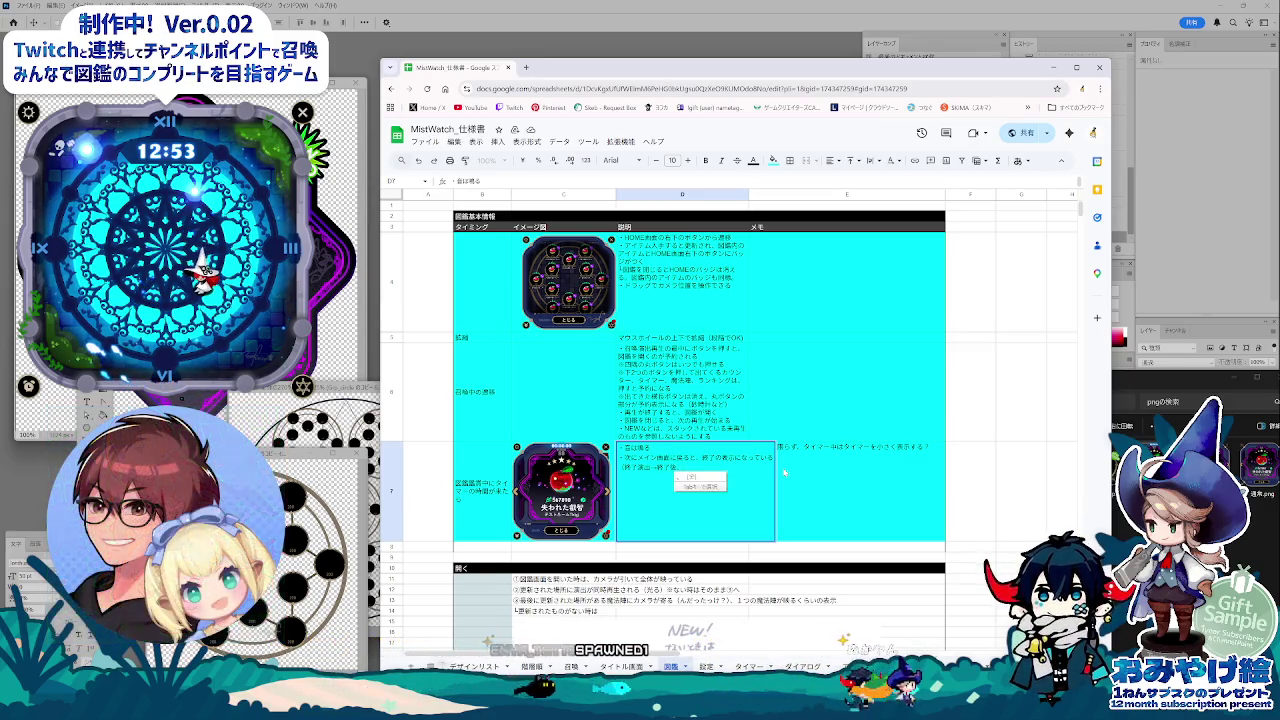
pyautogui.write('追加')
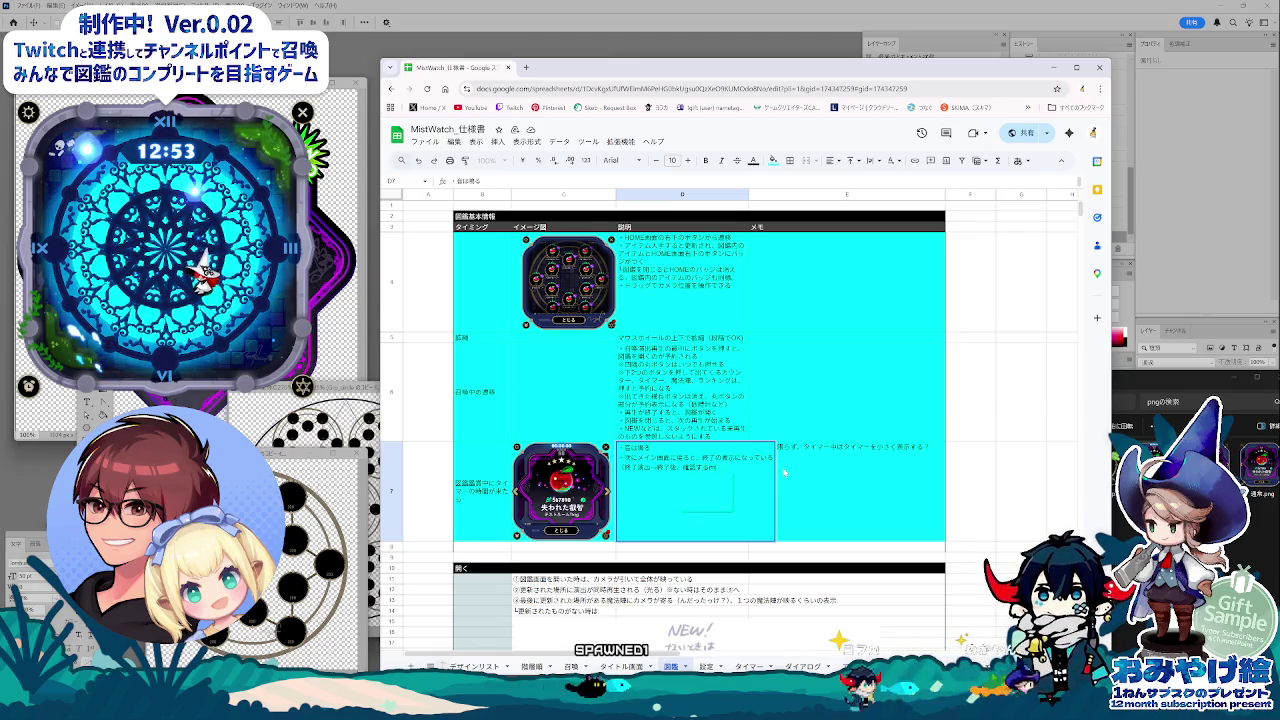
pyautogui.write('まで表示するん')
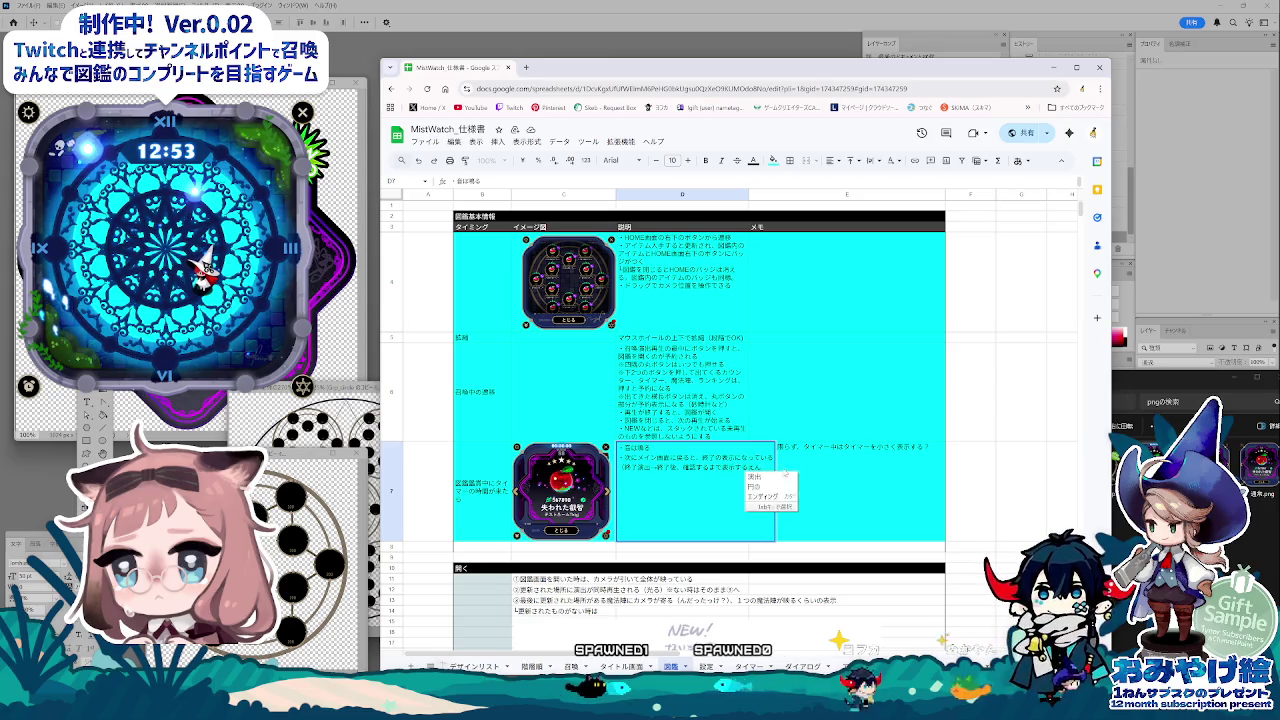
pyautogui.press('Return')
pyautogui.write('）')
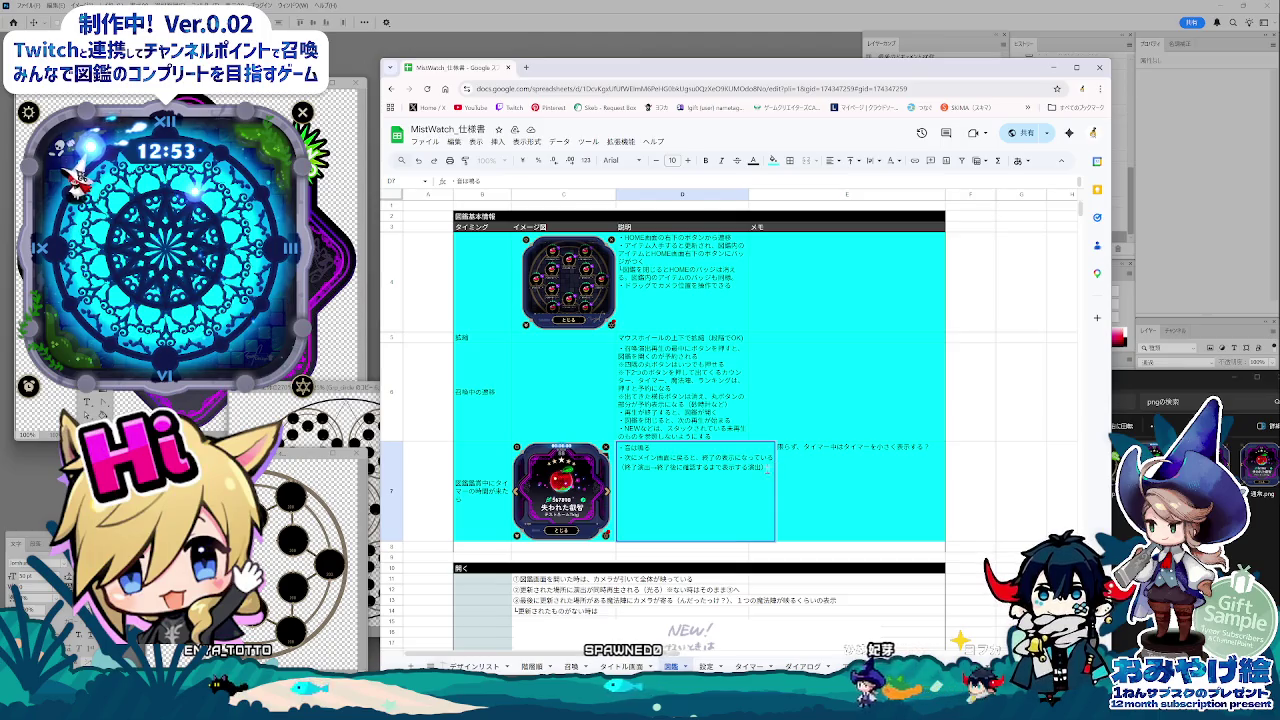
pyautogui.press('BackSpace')
pyautogui.press('BackSpace')
pyautogui.press('BackSpace')
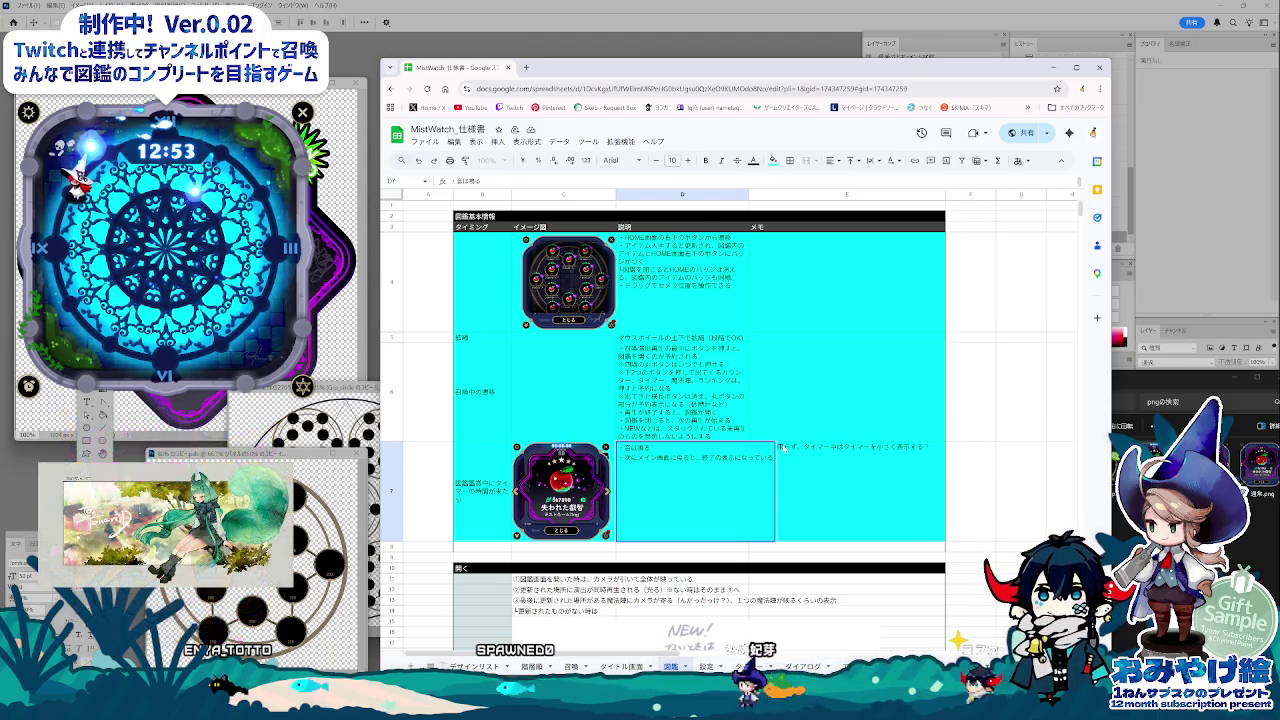
# Bold the timer question in memo E7 and add 'の2つの' to note two effects are needed.
pyautogui.click(784, 449)
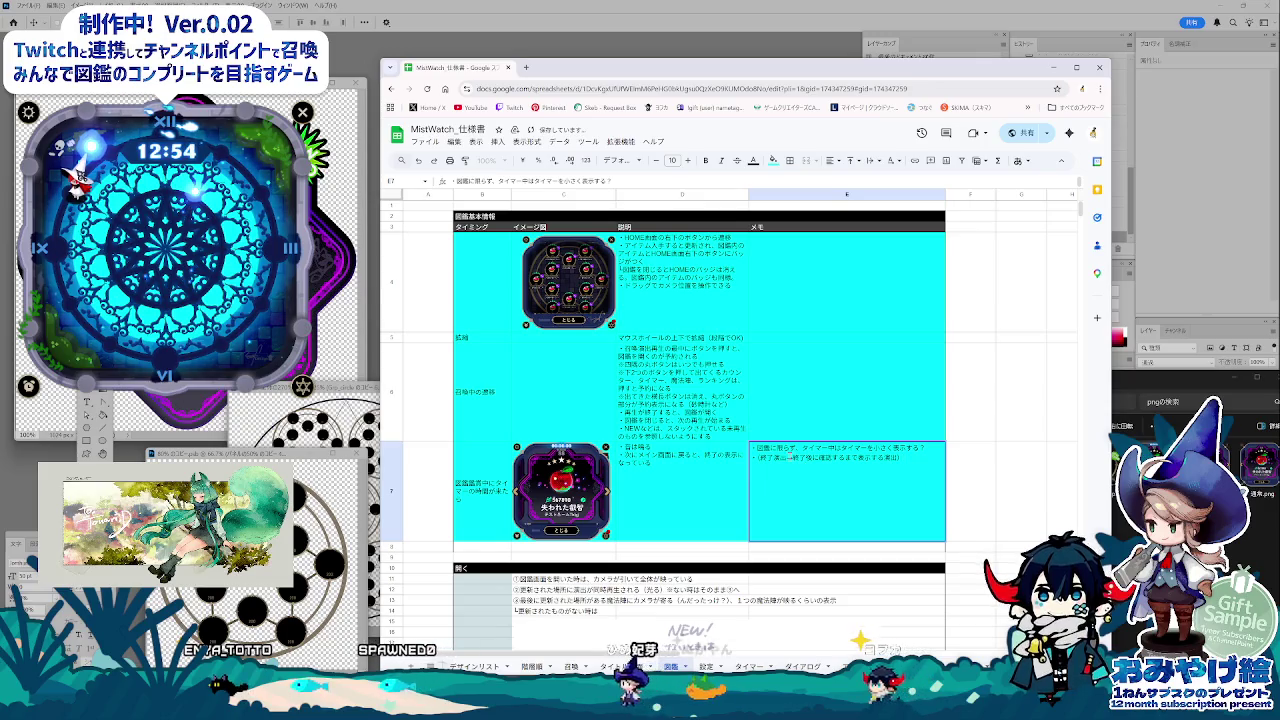
pyautogui.hotkey('shift', 'Home')
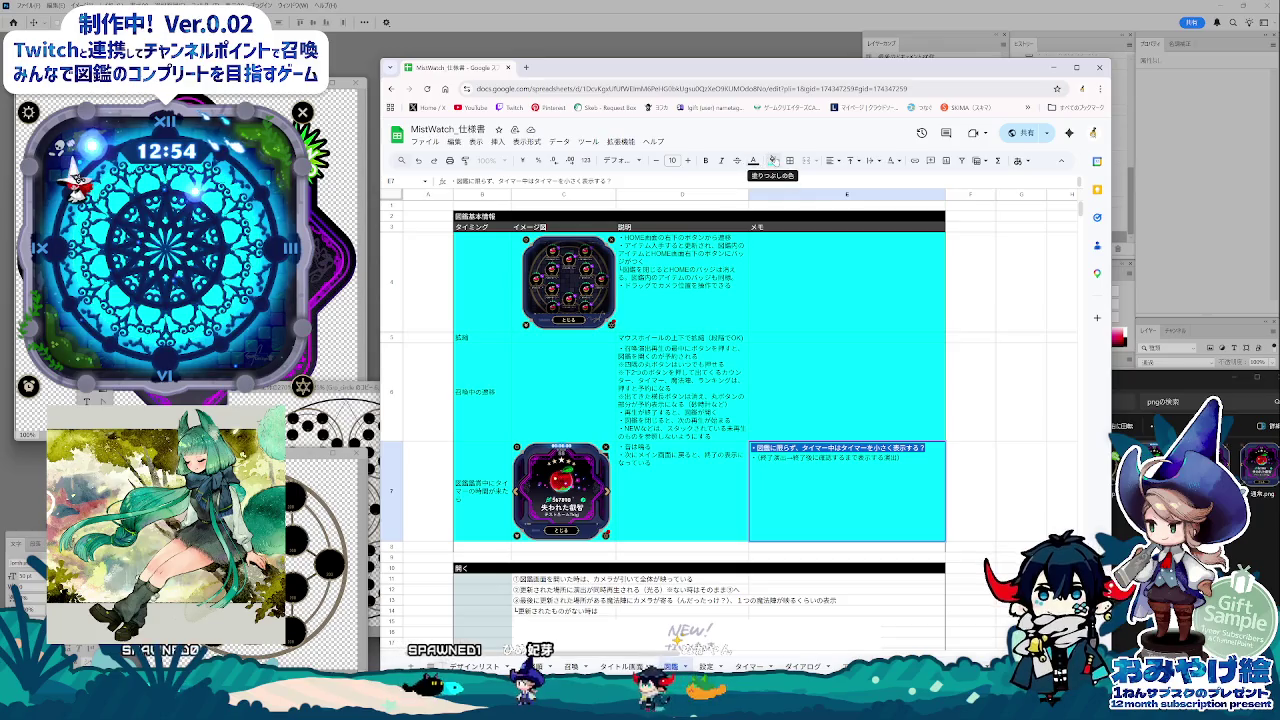
pyautogui.hotkey('ctrl', 'b')
pyautogui.click(832, 472)
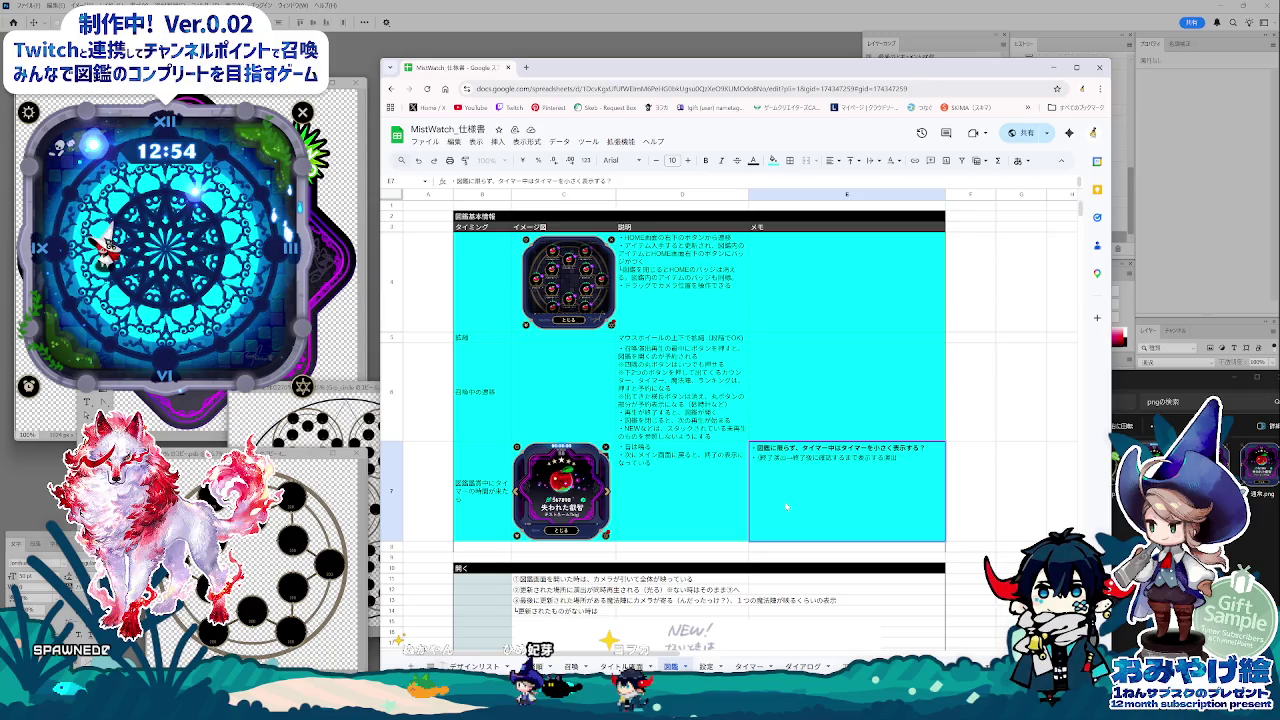
pyautogui.write('の2つ')
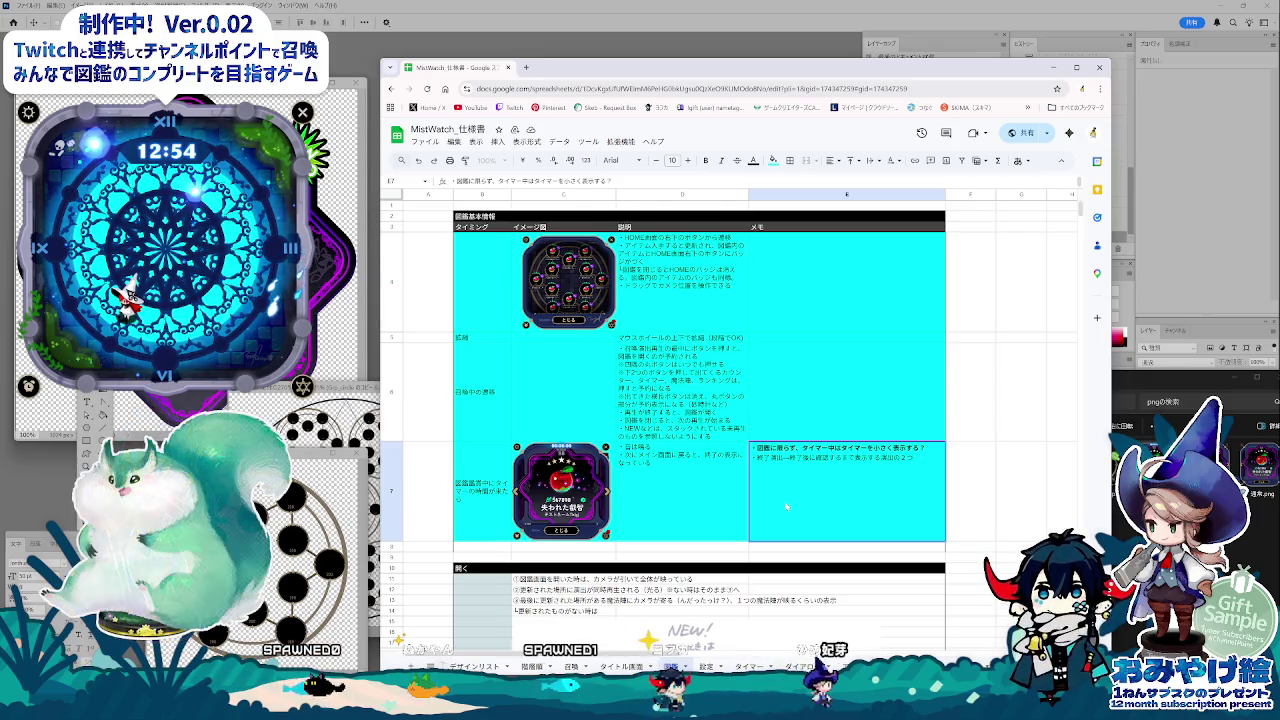
pyautogui.write('の案')
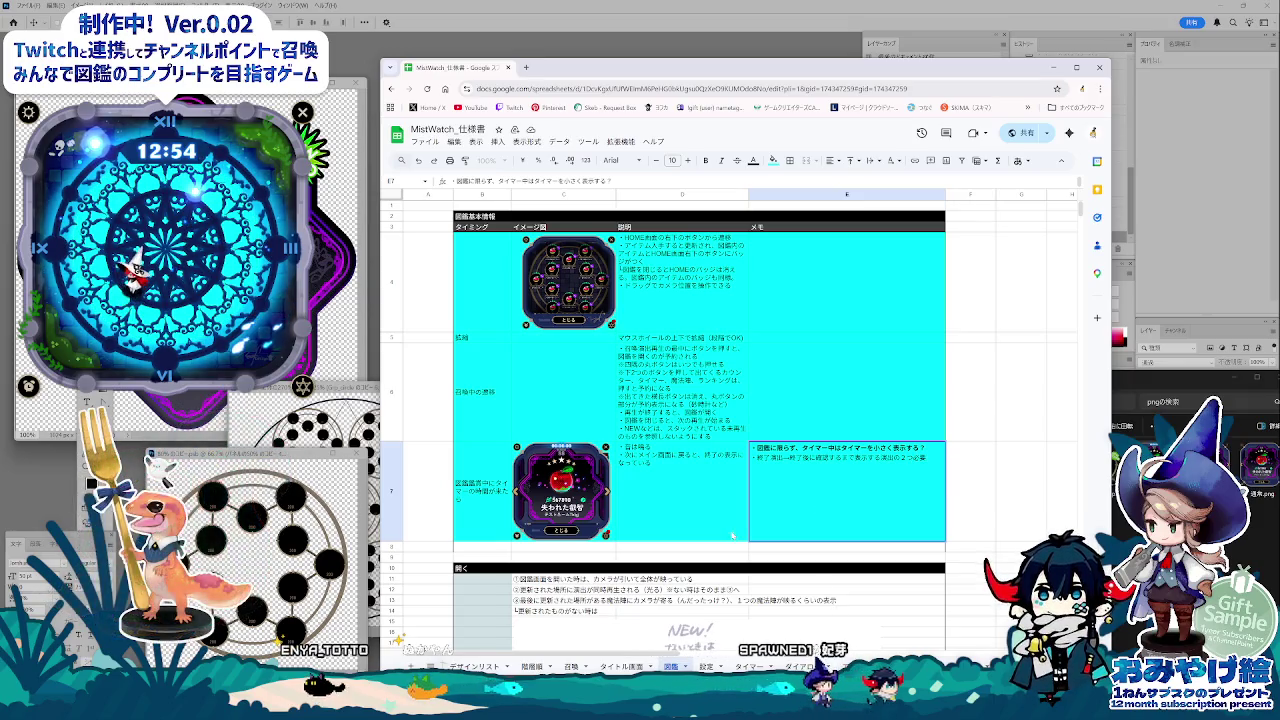
pyautogui.click(657, 467)
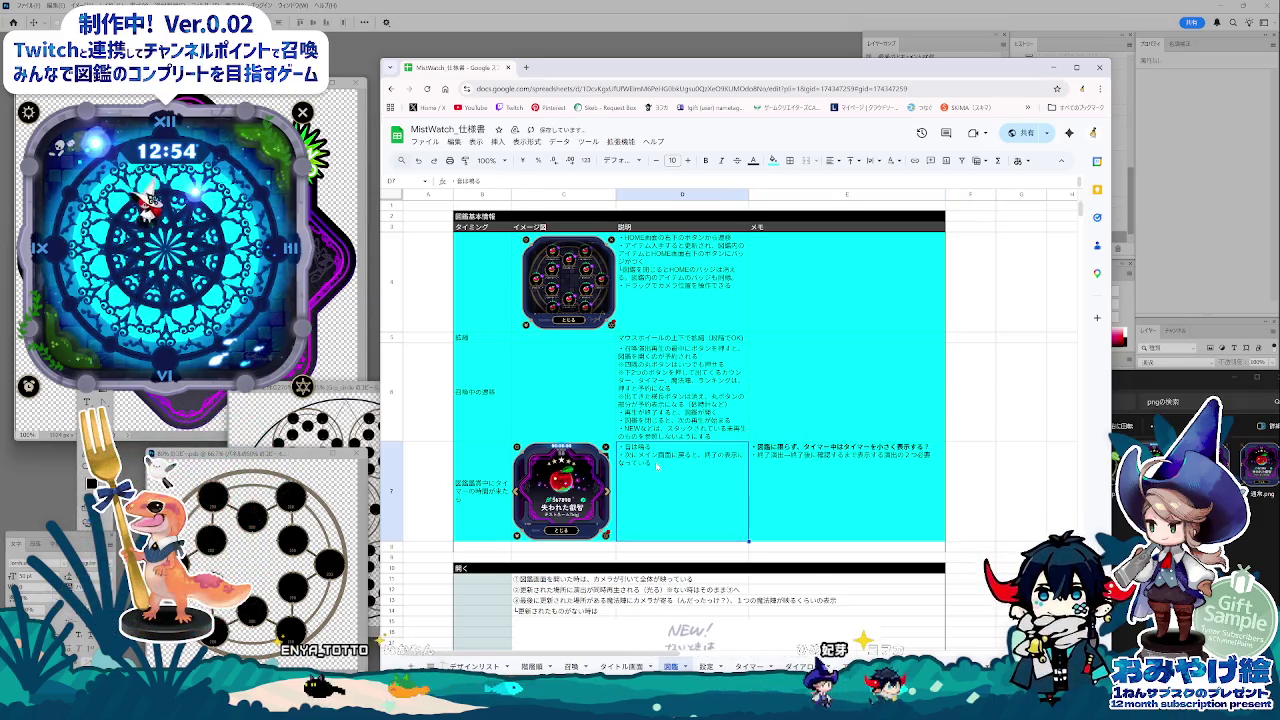
# Recheck cells B7 and E7, then scroll down toward the NEW and NEW RECORD rows.
pyautogui.click(795, 497)
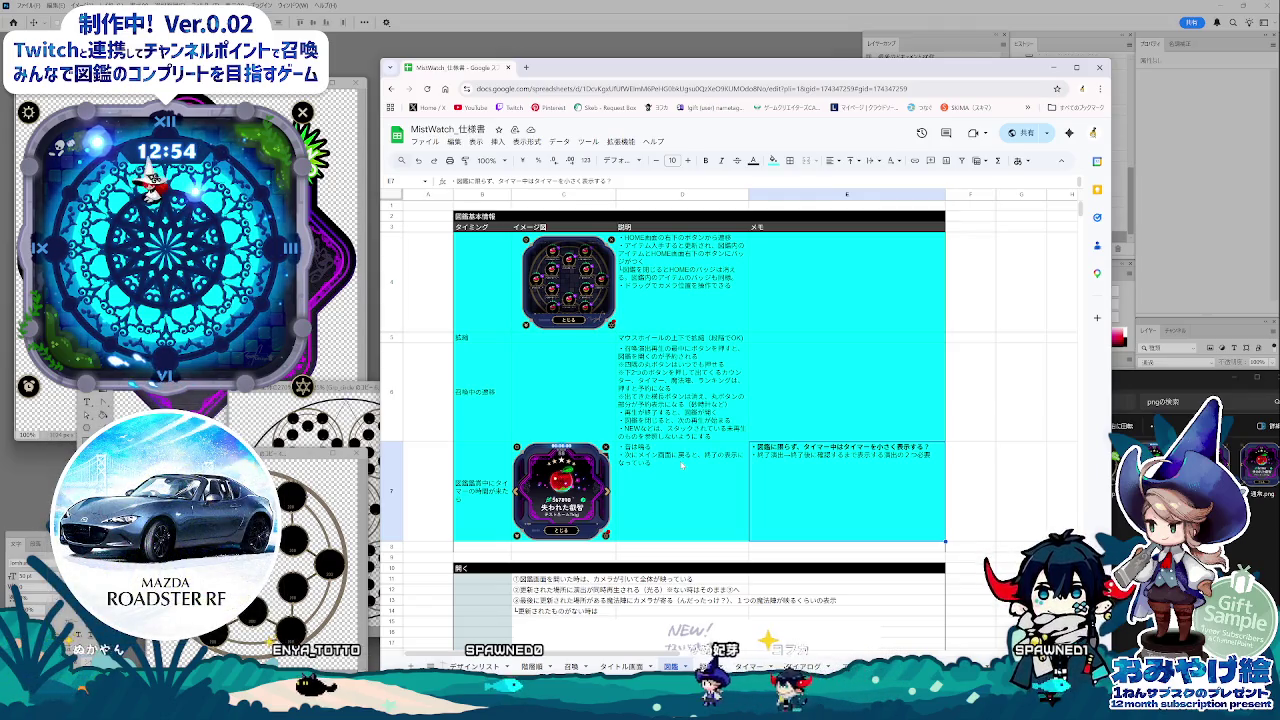
pyautogui.click(568, 496)
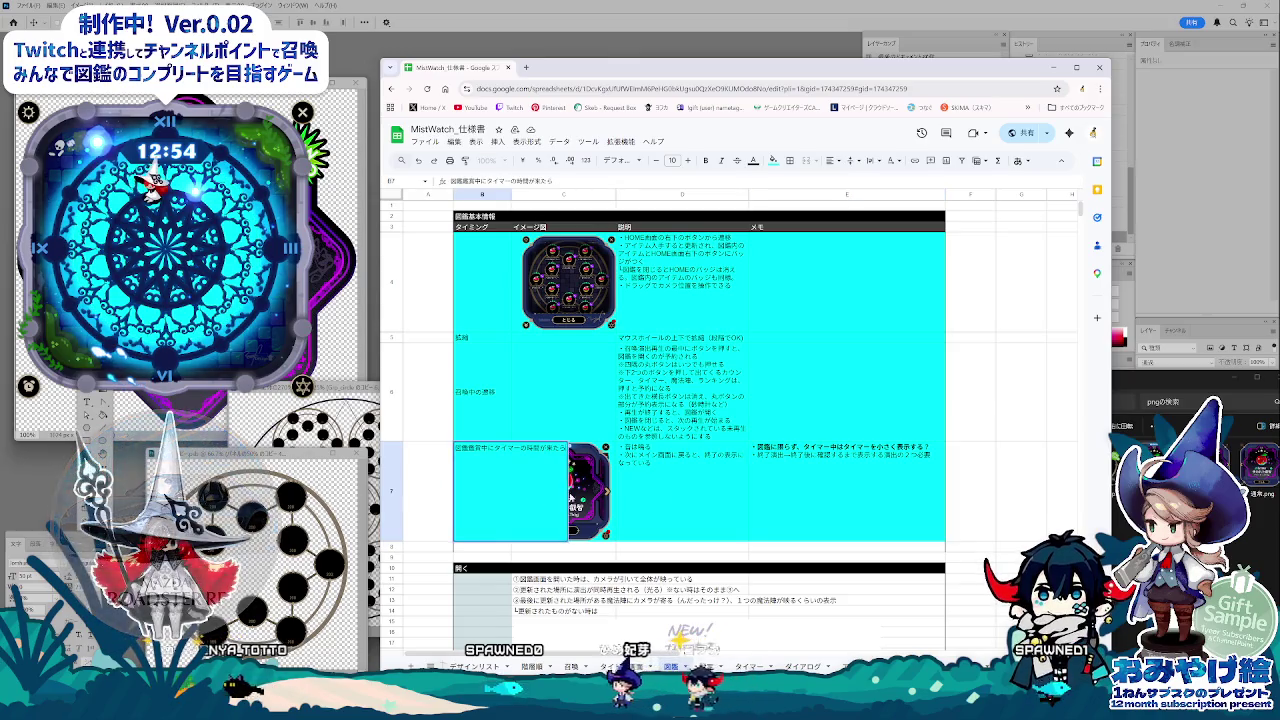
pyautogui.click(816, 497)
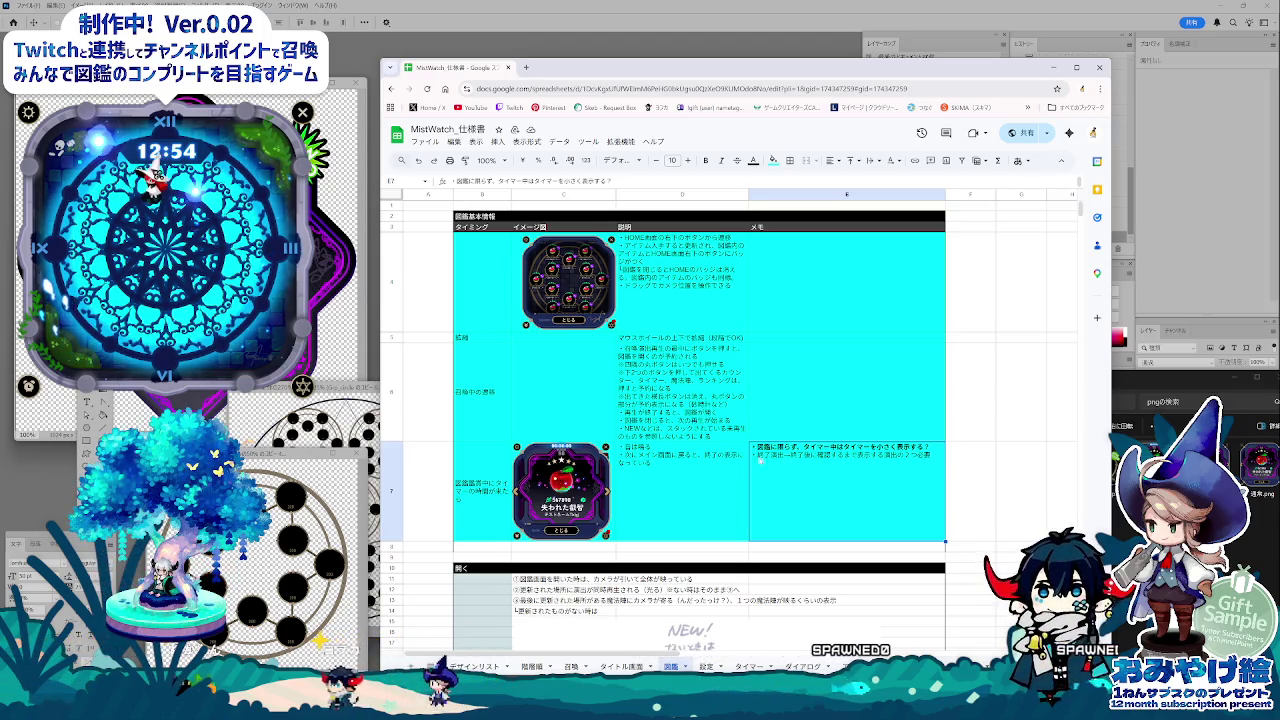
pyautogui.scroll(-3, 760, 460)
pyautogui.scroll(-3, 765, 470)
pyautogui.scroll(-5, 770, 485)
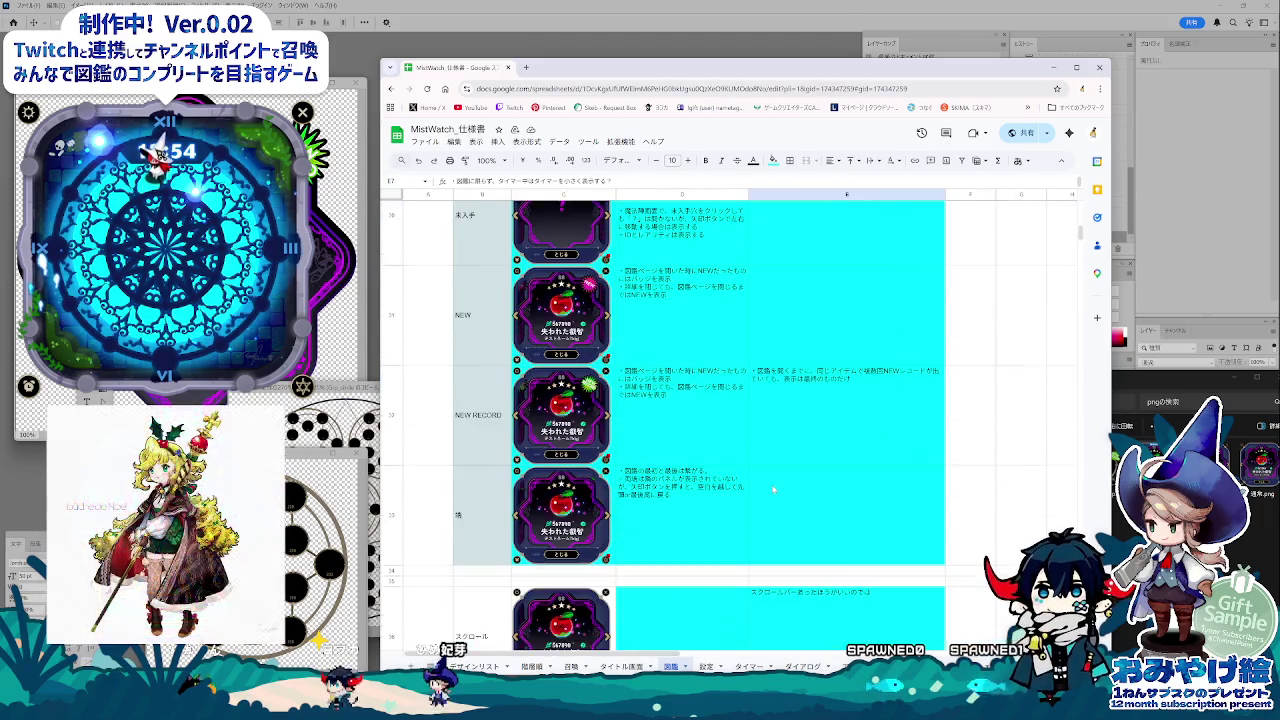
pyautogui.scroll(-2, 773, 489)
pyautogui.scroll(-2, 775, 484)
pyautogui.scroll(3, 777, 484)
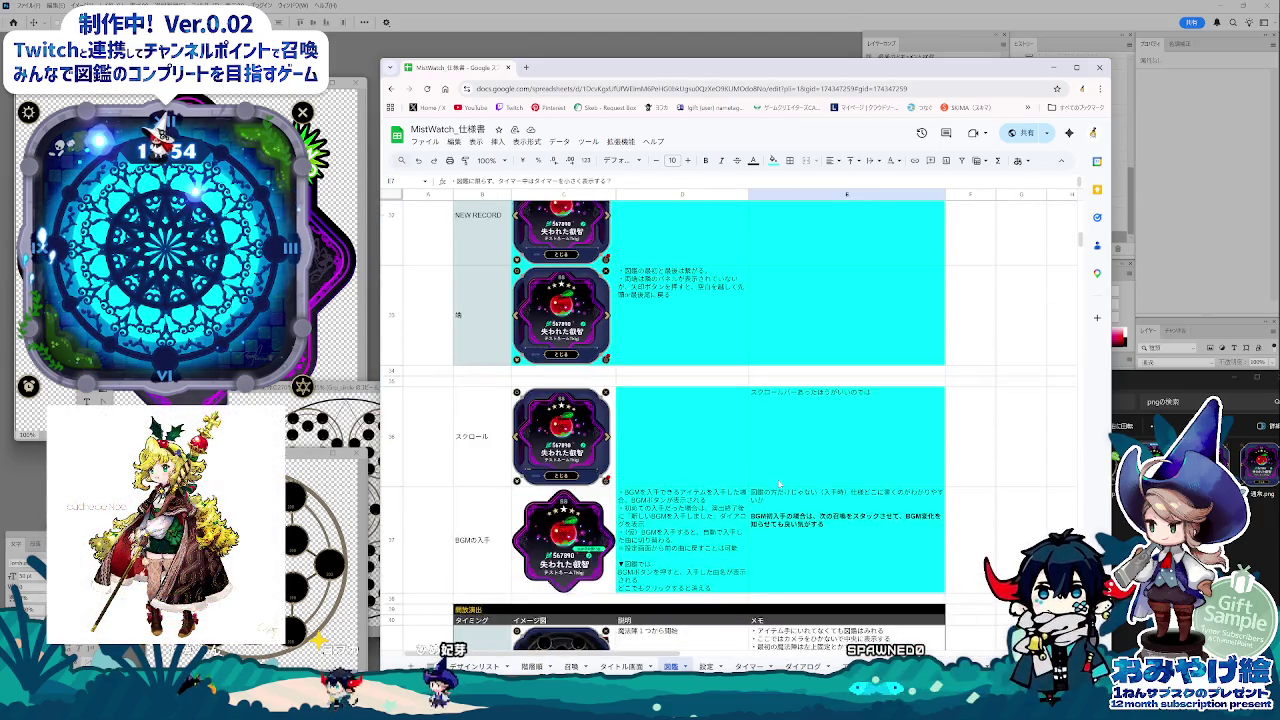
pyautogui.scroll(2, 779, 484)
pyautogui.scroll(-3, 781, 484)
pyautogui.scroll(-3, 783, 484)
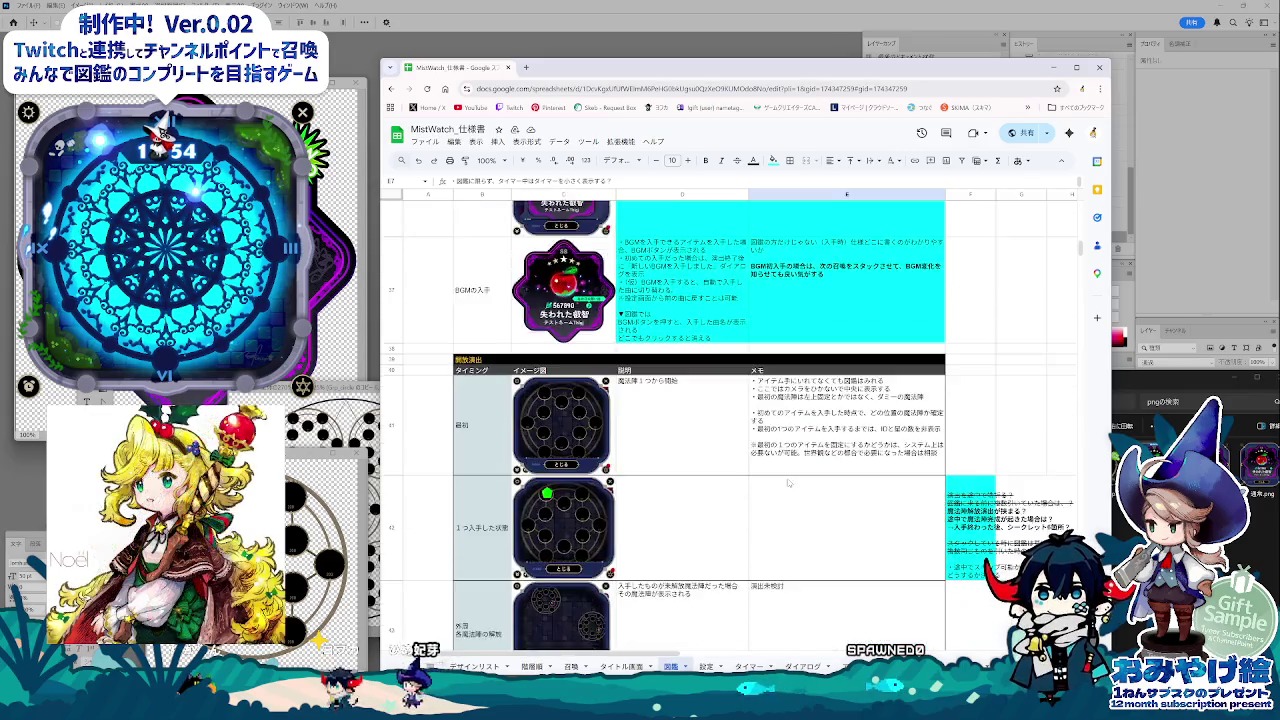
pyautogui.scroll(-3, 785, 484)
pyautogui.scroll(-3, 787, 483)
pyautogui.scroll(-3, 788, 483)
pyautogui.scroll(-1, 830, 478)
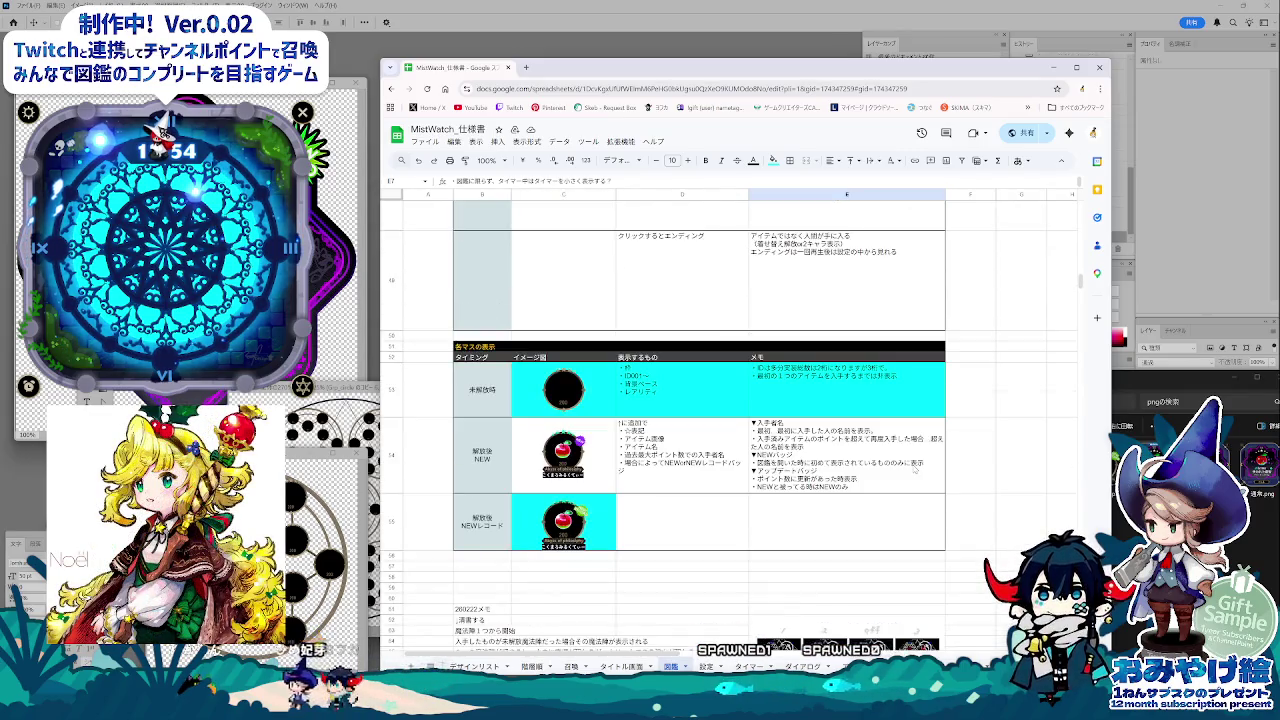
pyautogui.scroll(1, 880, 472)
pyautogui.scroll(1, 930, 466)
pyautogui.scroll(3, 935, 464)
pyautogui.scroll(3, 933, 464)
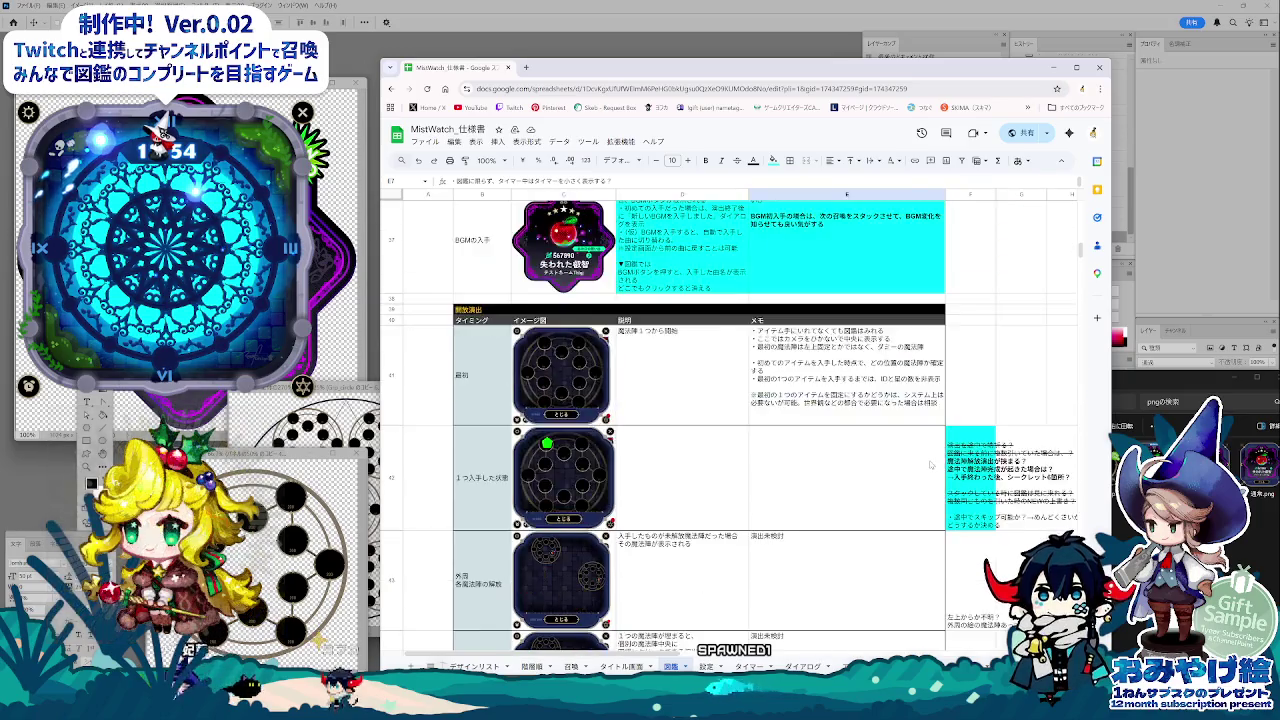
pyautogui.scroll(2, 932, 464)
pyautogui.scroll(1, 930, 464)
pyautogui.scroll(3, 930, 464)
pyautogui.scroll(3, 930, 464)
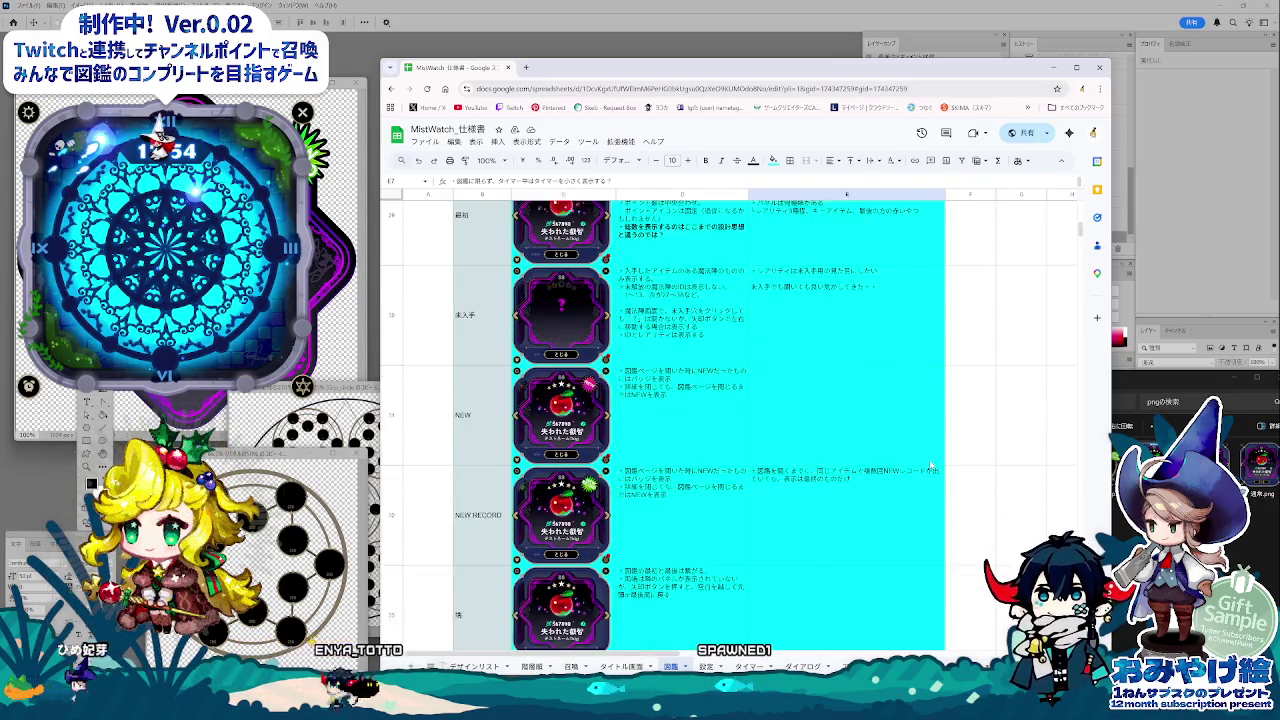
pyautogui.scroll(3, 930, 464)
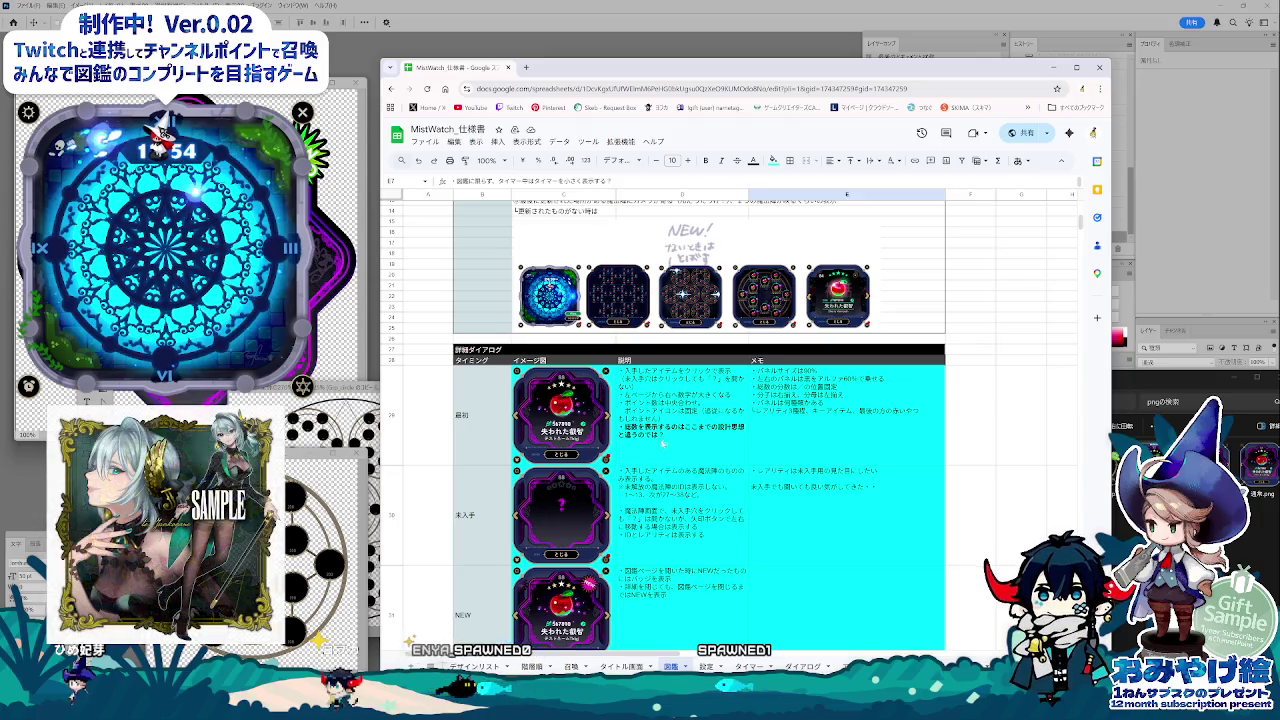
pyautogui.click(668, 410)
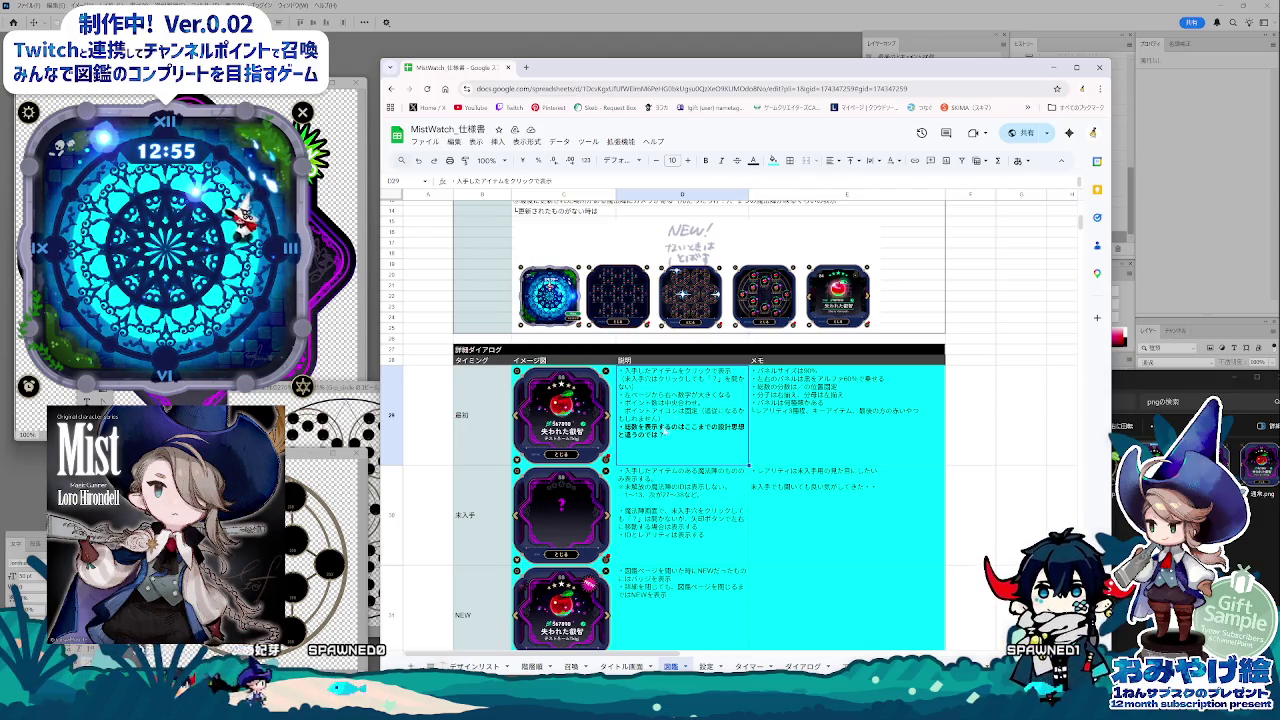
pyautogui.scroll(-5, 751, 504)
pyautogui.scroll(-5, 770, 520)
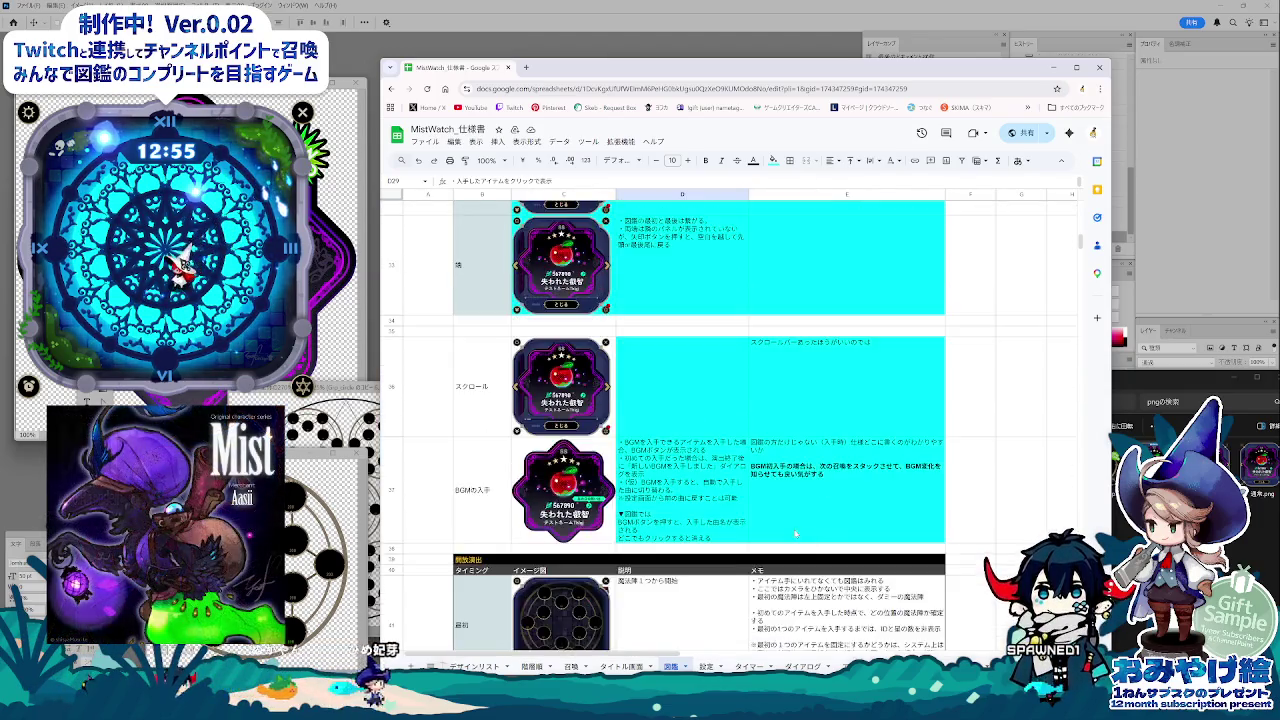
pyautogui.scroll(-5, 793, 536)
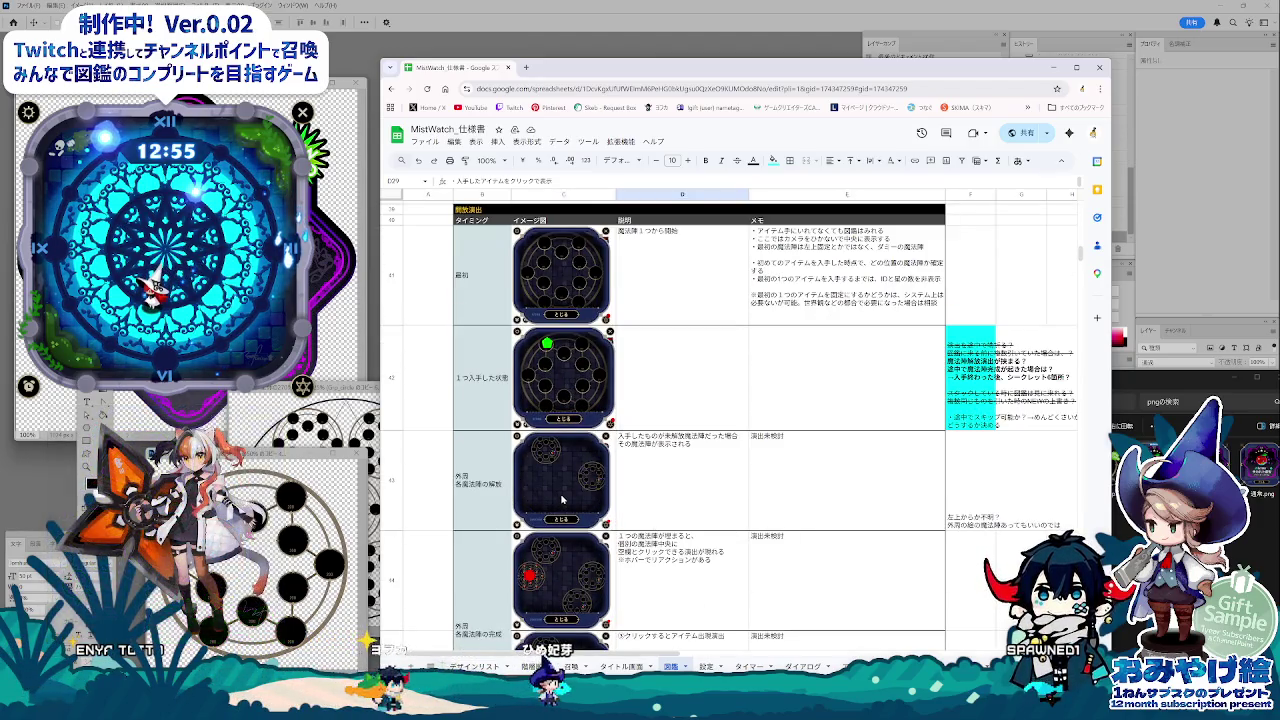
# Scroll through the 開放演出 rows, checking the magic-circle image C41 and description D29.
pyautogui.click(550, 285)
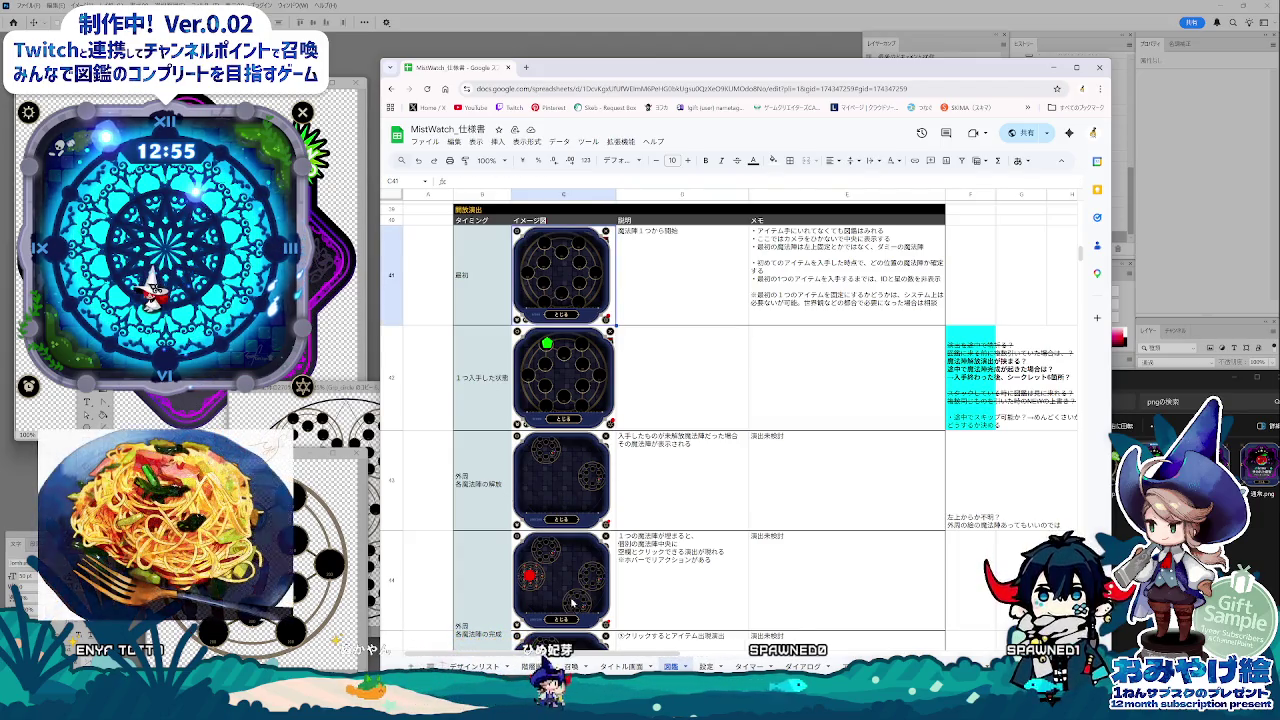
pyautogui.scroll(-2, 640, 599)
pyautogui.scroll(-2, 640, 599)
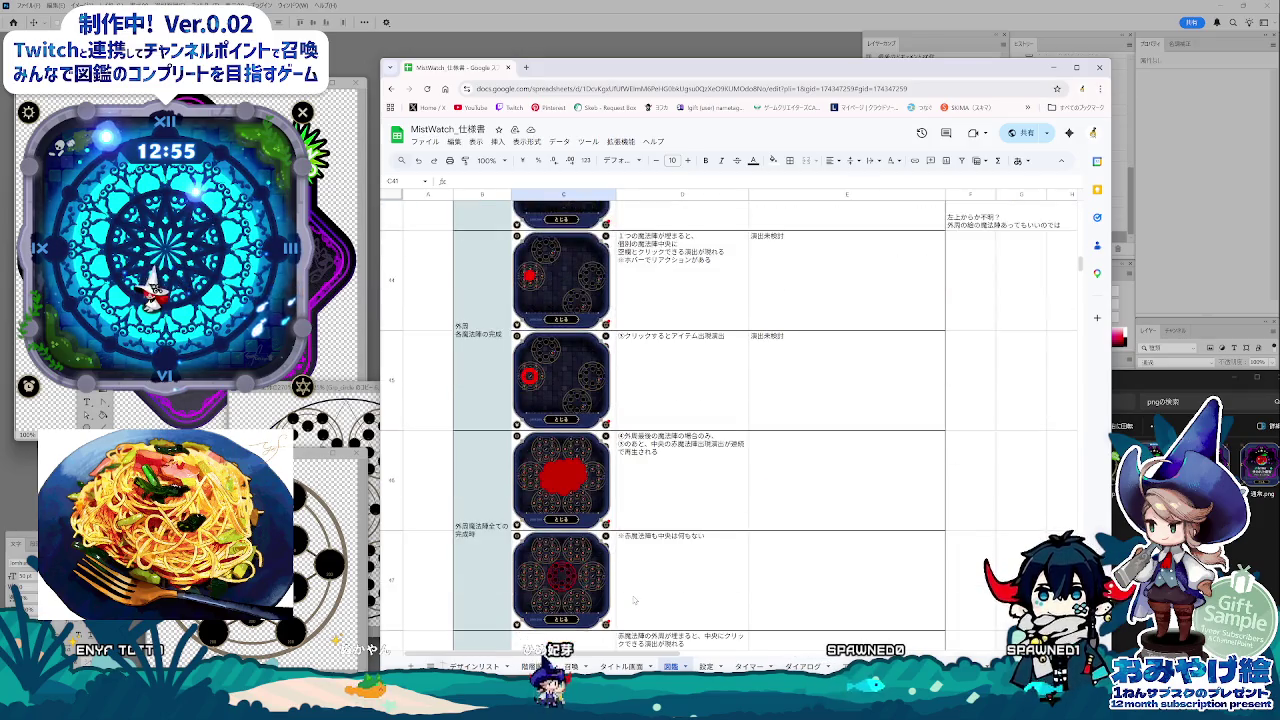
pyautogui.scroll(5, 635, 598)
pyautogui.scroll(2, 631, 597)
pyautogui.scroll(2, 630, 596)
pyautogui.scroll(3, 630, 596)
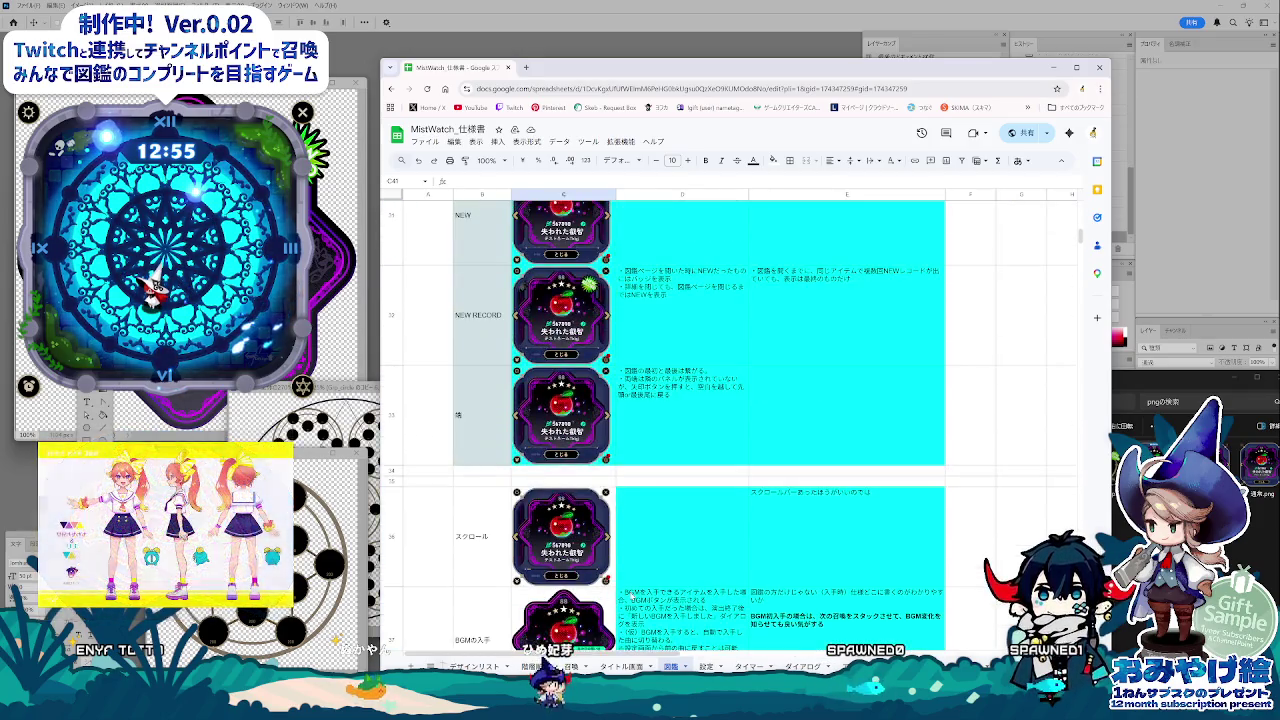
pyautogui.scroll(2, 630, 595)
pyautogui.scroll(3, 631, 594)
pyautogui.scroll(4, 631, 595)
pyautogui.scroll(1, 631, 594)
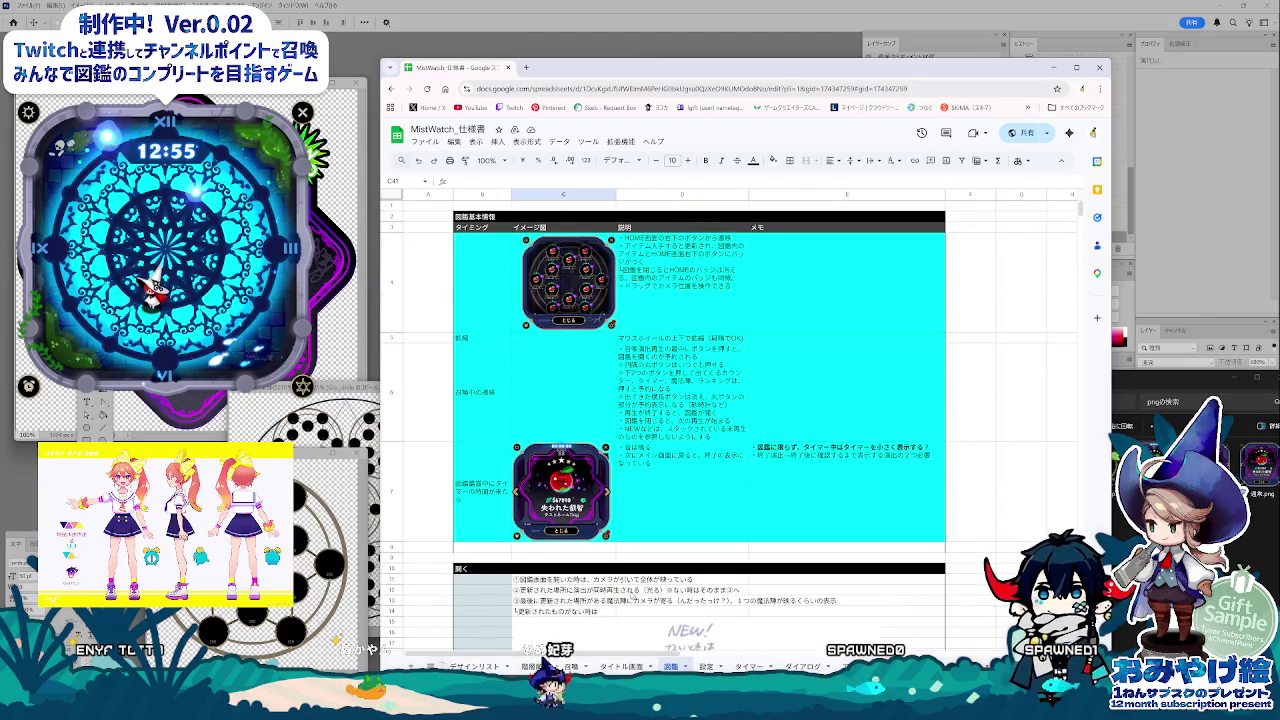
pyautogui.scroll(-2, 697, 589)
pyautogui.scroll(-3, 697, 589)
pyautogui.scroll(-2, 697, 589)
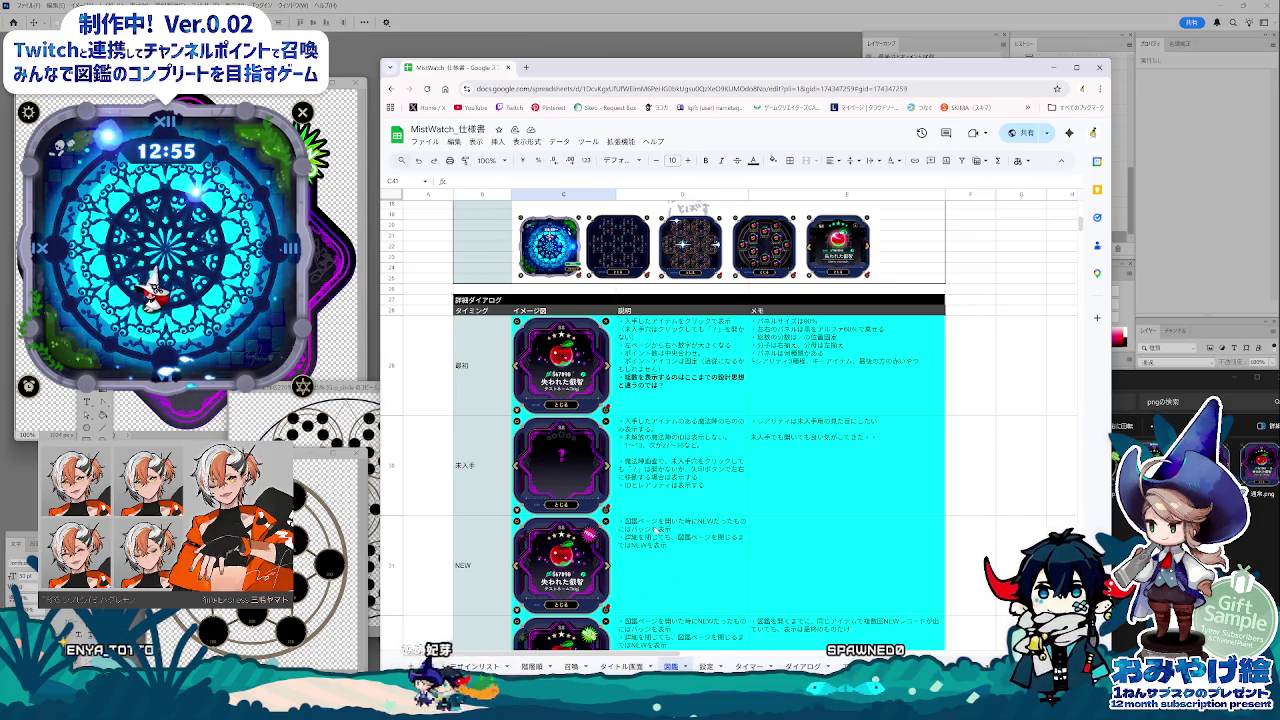
pyautogui.click(640, 385)
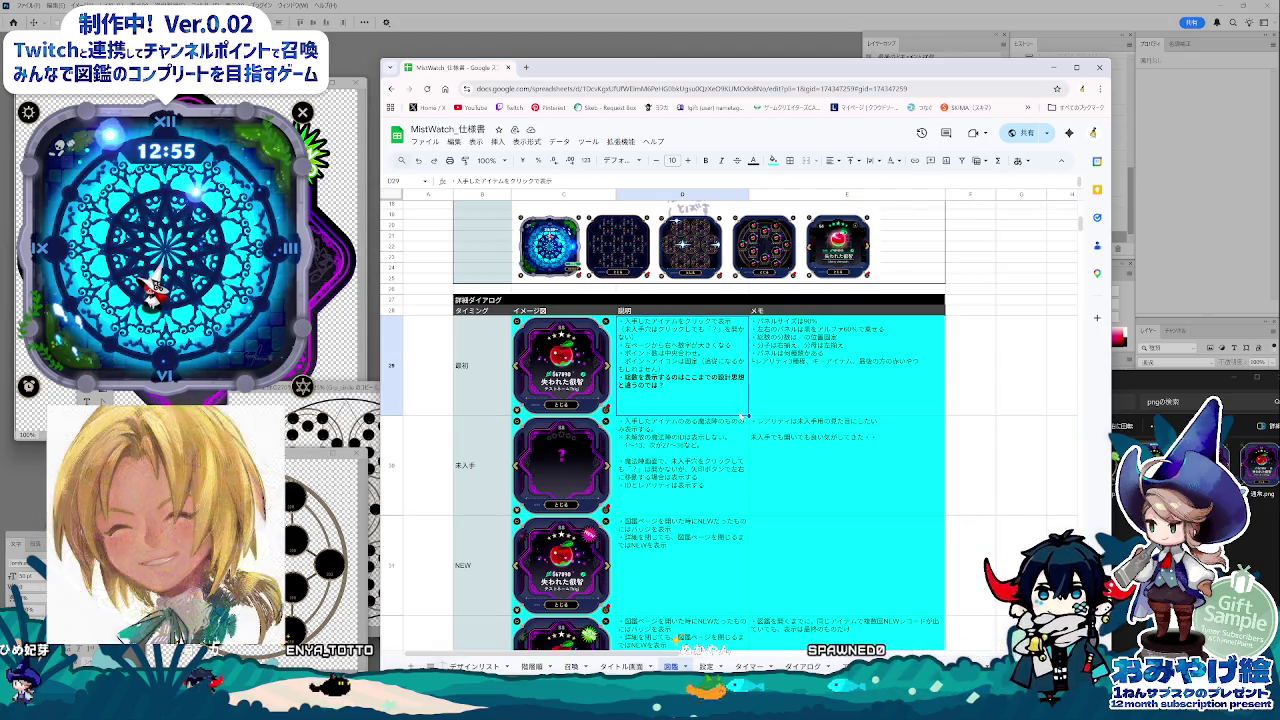
# Read the notes in F42 and scroll through the remaining unlock-effect rows down to the ending.
pyautogui.scroll(-3, 744, 573)
pyautogui.scroll(-3, 744, 573)
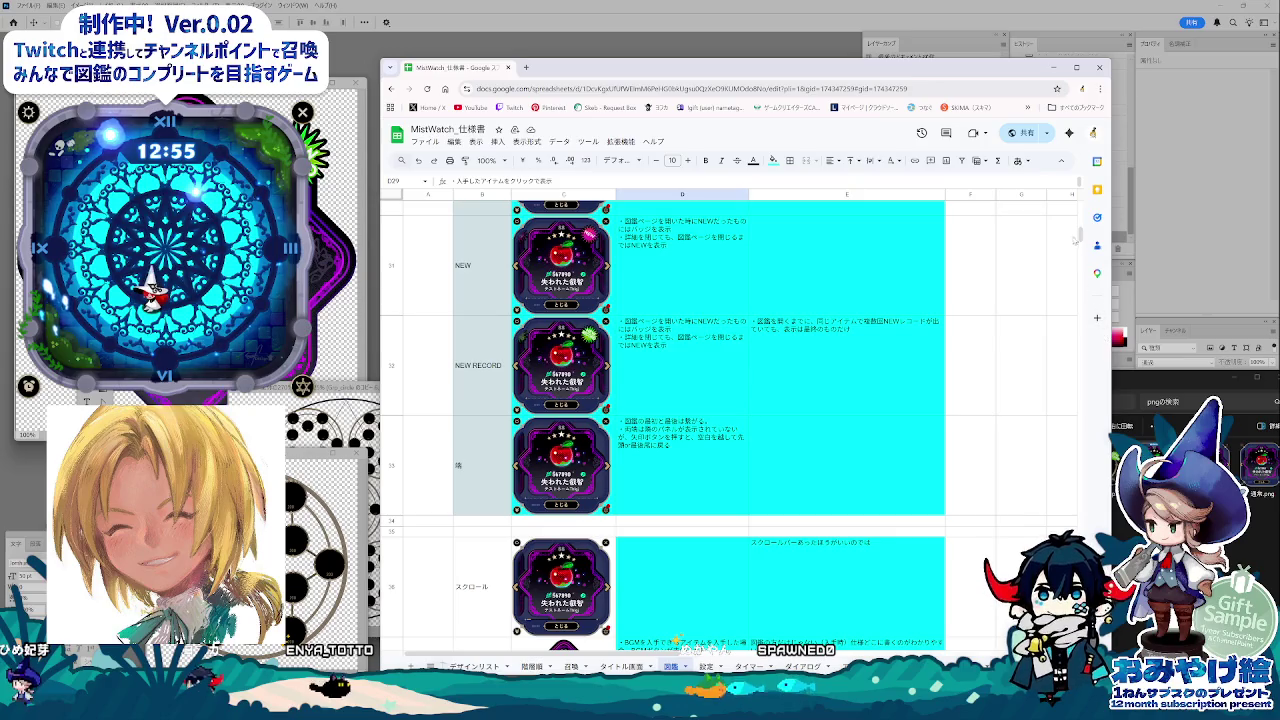
pyautogui.scroll(-3, 1077, 239)
pyautogui.scroll(-3, 1080, 250)
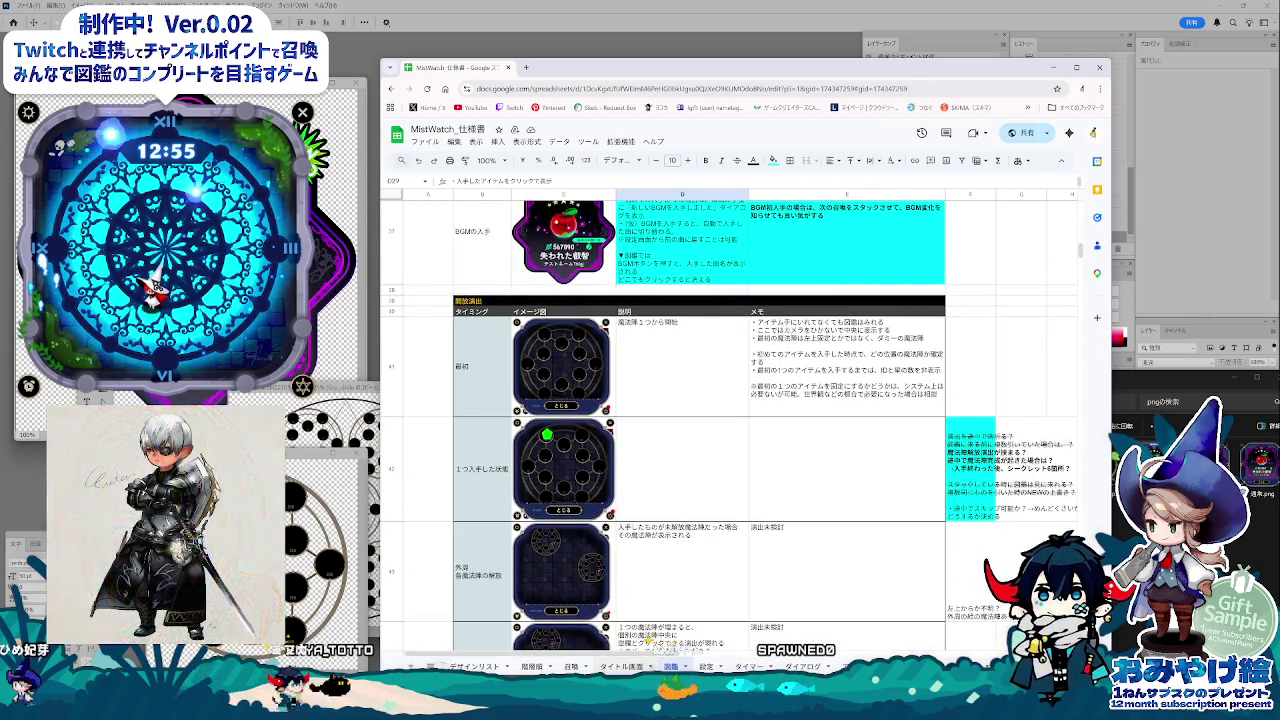
pyautogui.hscroll(1, 700, 655)
pyautogui.hscroll(2, 700, 655)
pyautogui.hscroll(1, 700, 655)
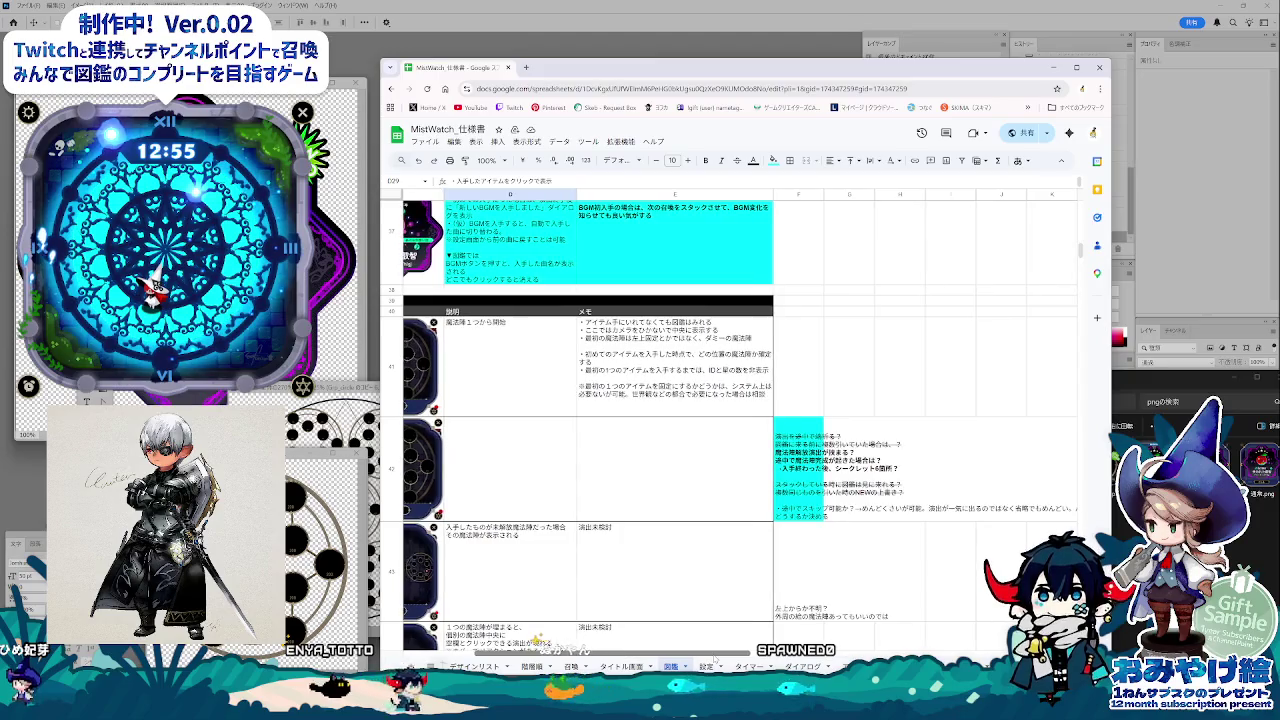
pyautogui.hscroll(2, 700, 655)
pyautogui.click(833, 462)
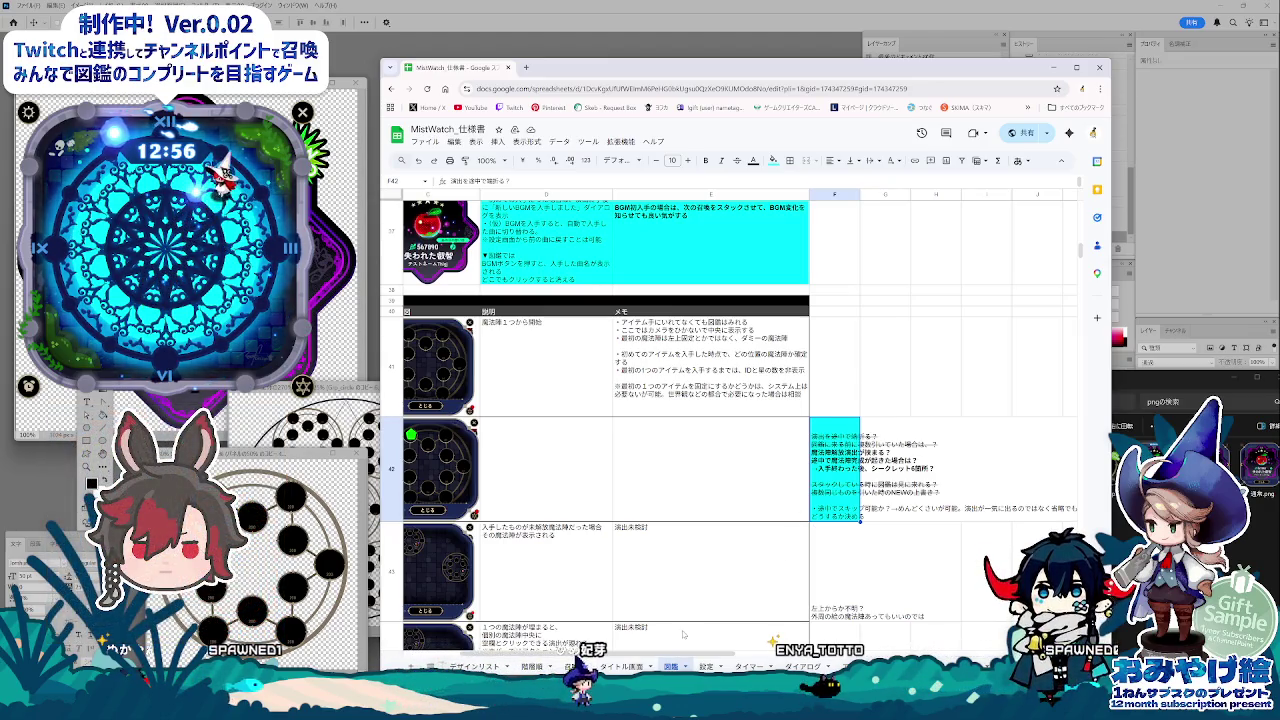
pyautogui.scroll(-2, 683, 634)
pyautogui.hscroll(-3, 683, 634)
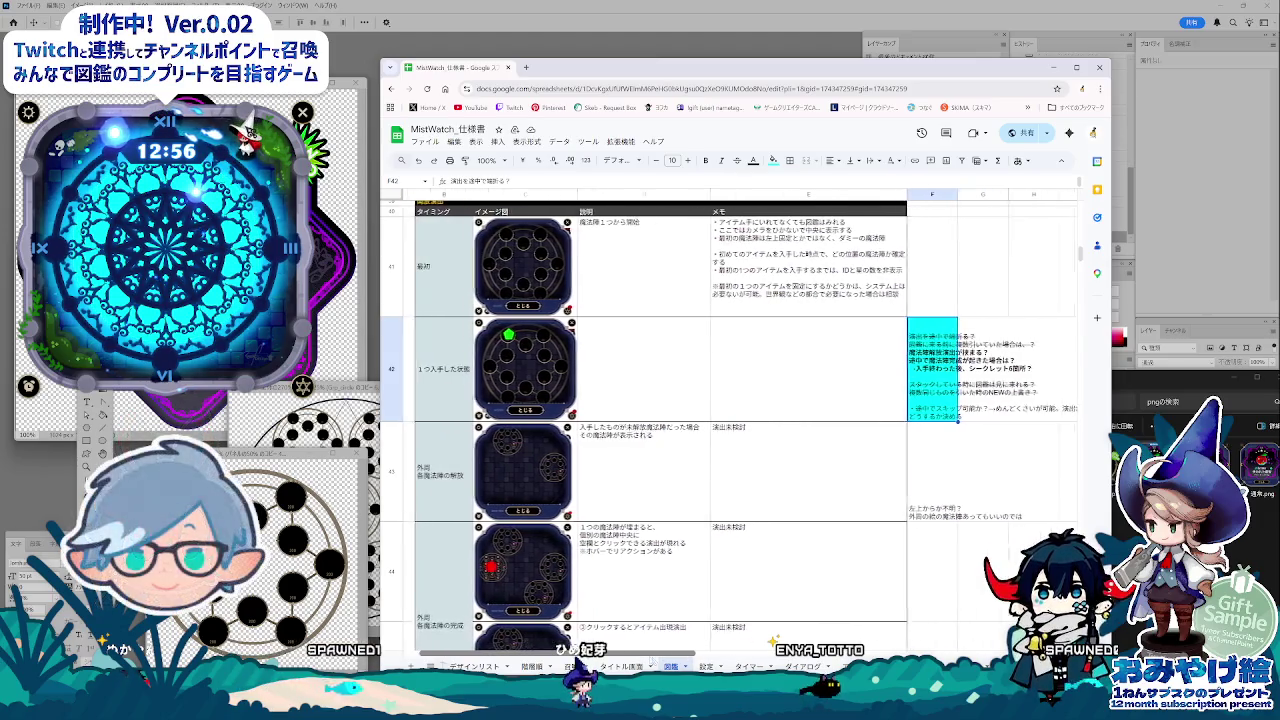
pyautogui.hscroll(1, 652, 661)
pyautogui.scroll(-2, 716, 618)
pyautogui.scroll(-1, 720, 620)
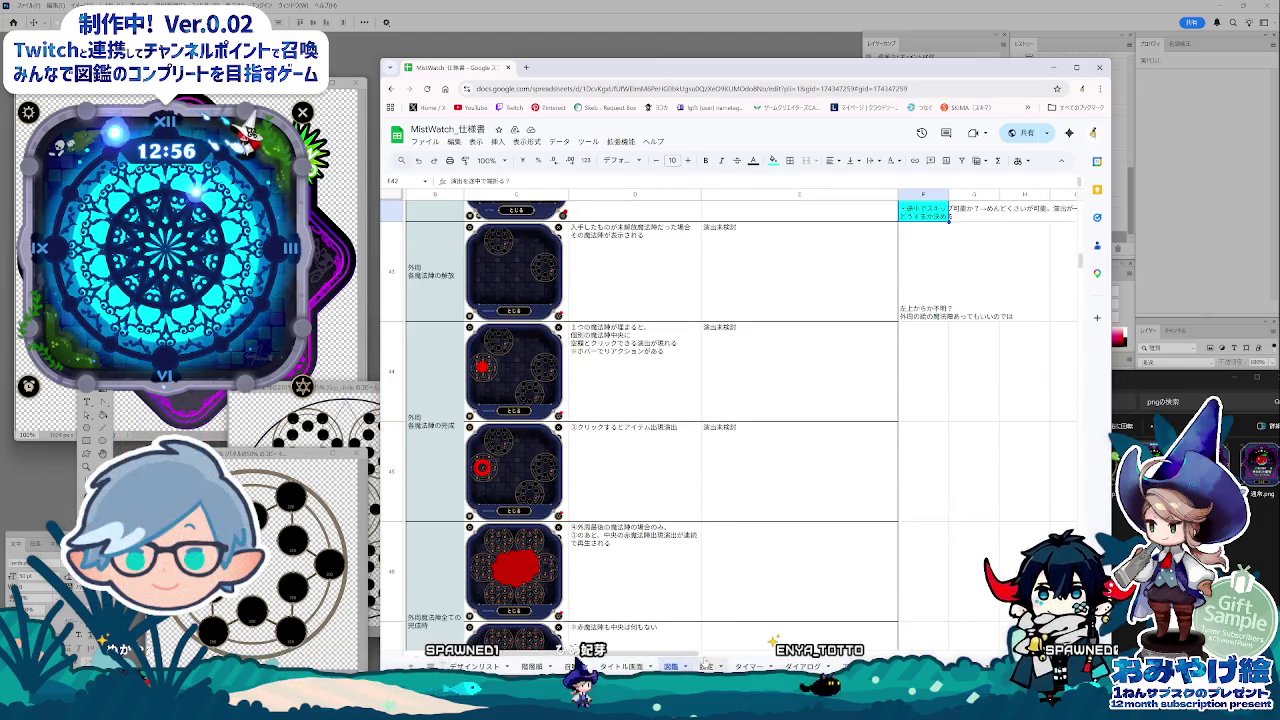
pyautogui.scroll(-1, 726, 612)
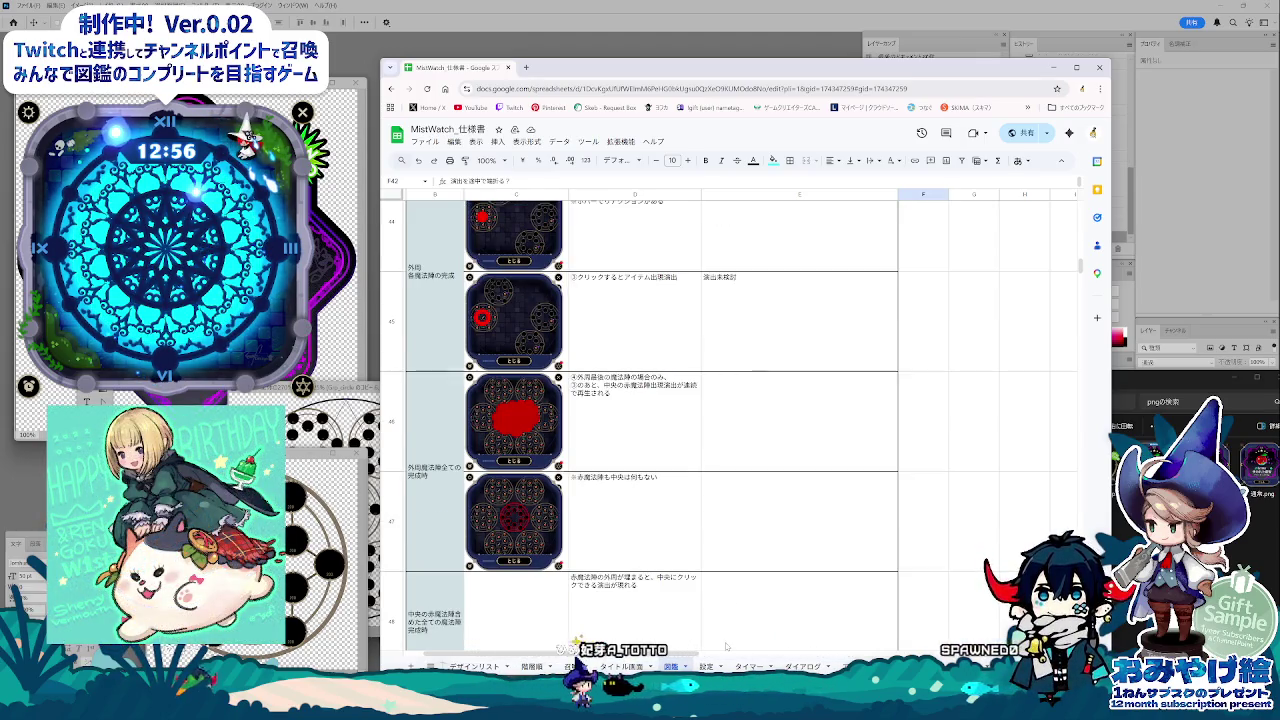
pyautogui.scroll(-1, 726, 640)
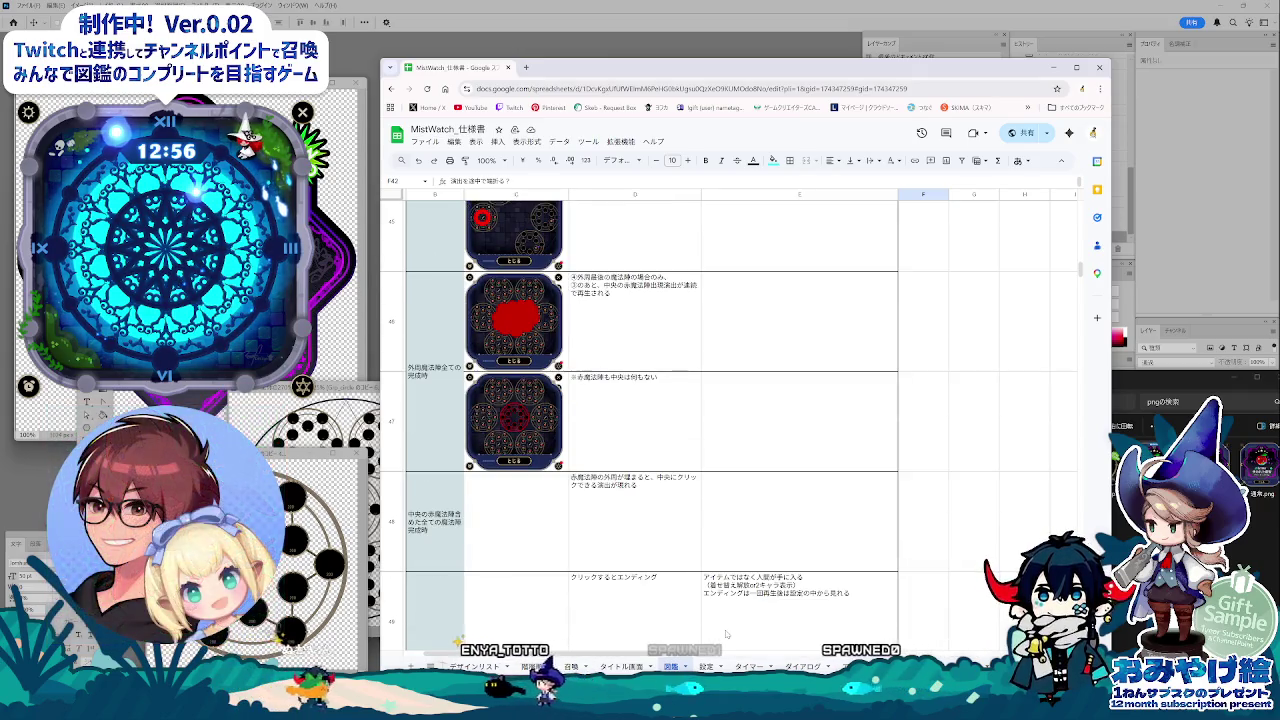
pyautogui.scroll(2, 726, 633)
pyautogui.scroll(3, 730, 633)
pyautogui.scroll(-1, 737, 632)
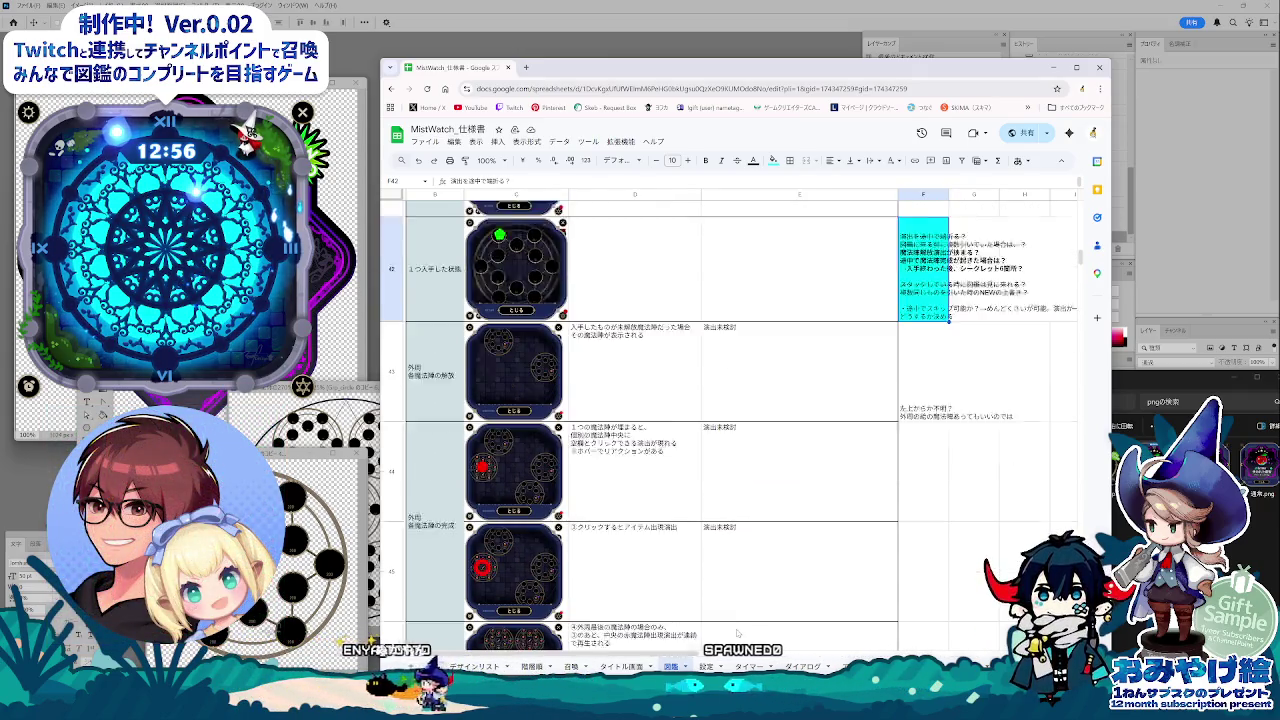
pyautogui.scroll(-1, 737, 632)
pyautogui.scroll(-2, 738, 635)
pyautogui.hscroll(-2, 740, 640)
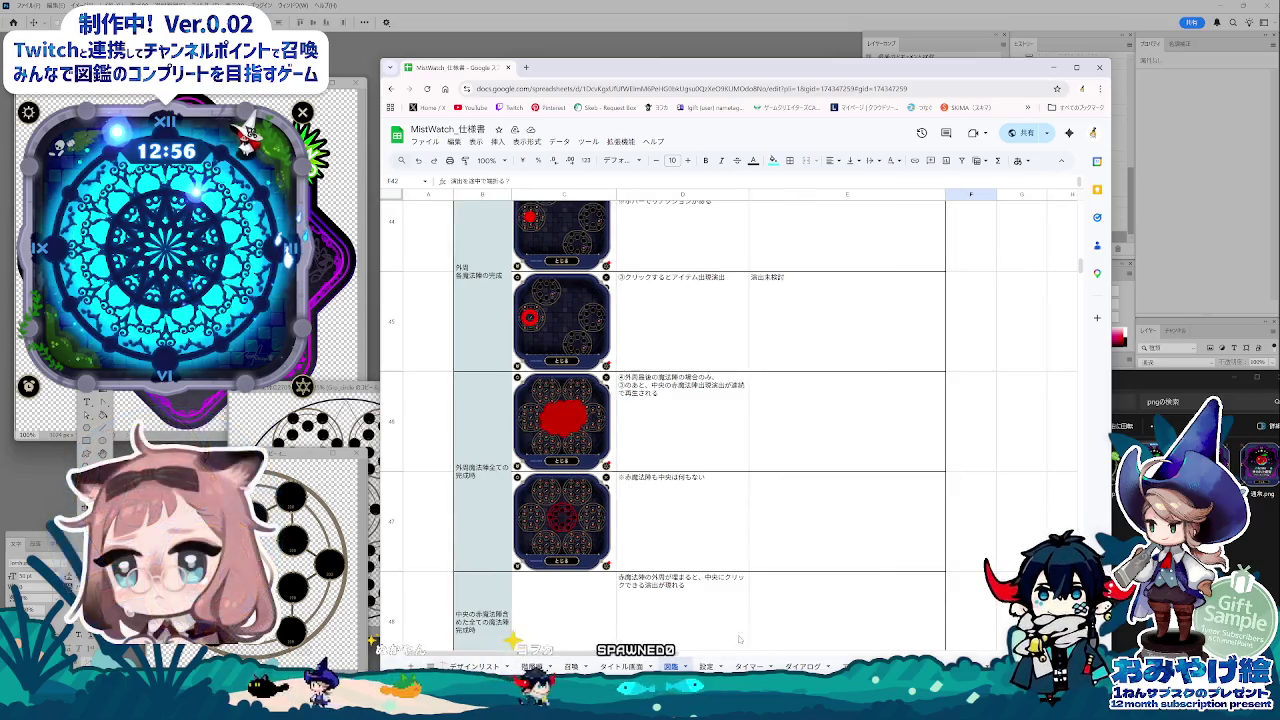
# Step through the sheet tabs to the item list sheet, then switch to Photoshop.
pyautogui.hotkey('ctrl', 'pageup')
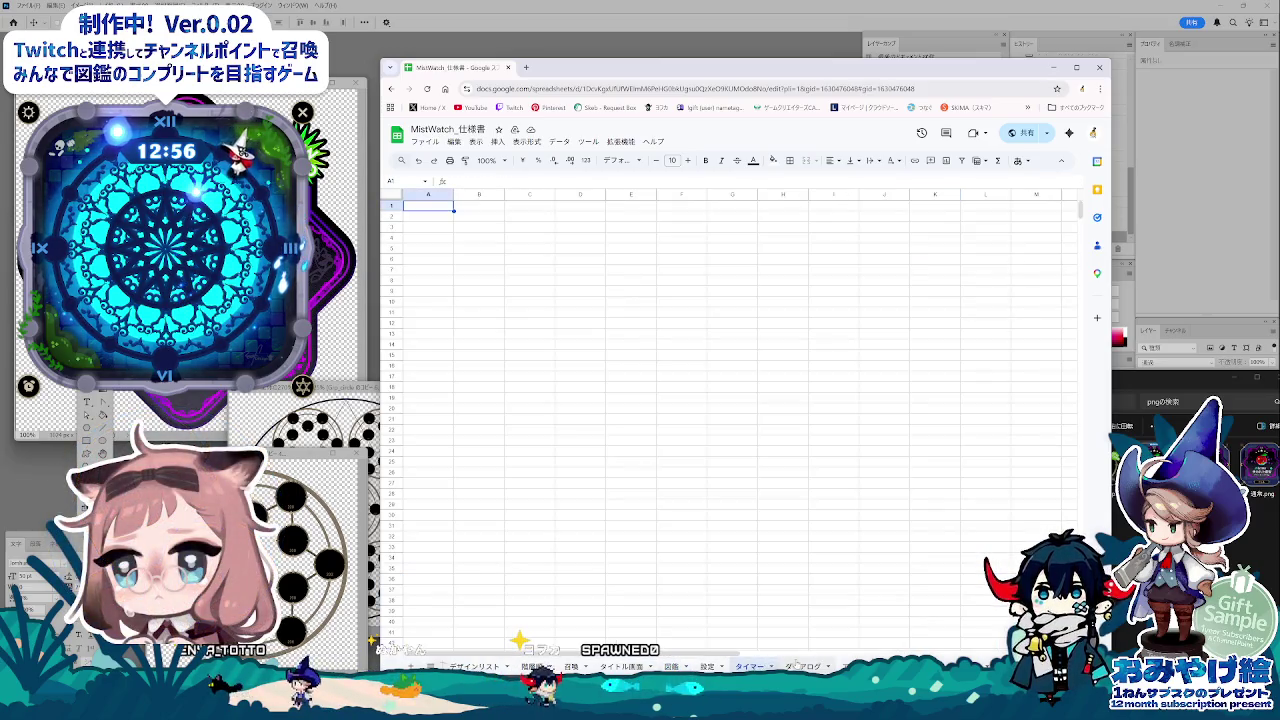
pyautogui.hotkey('ctrl', 'pageup')
pyautogui.hotkey('ctrl', 'pageup')
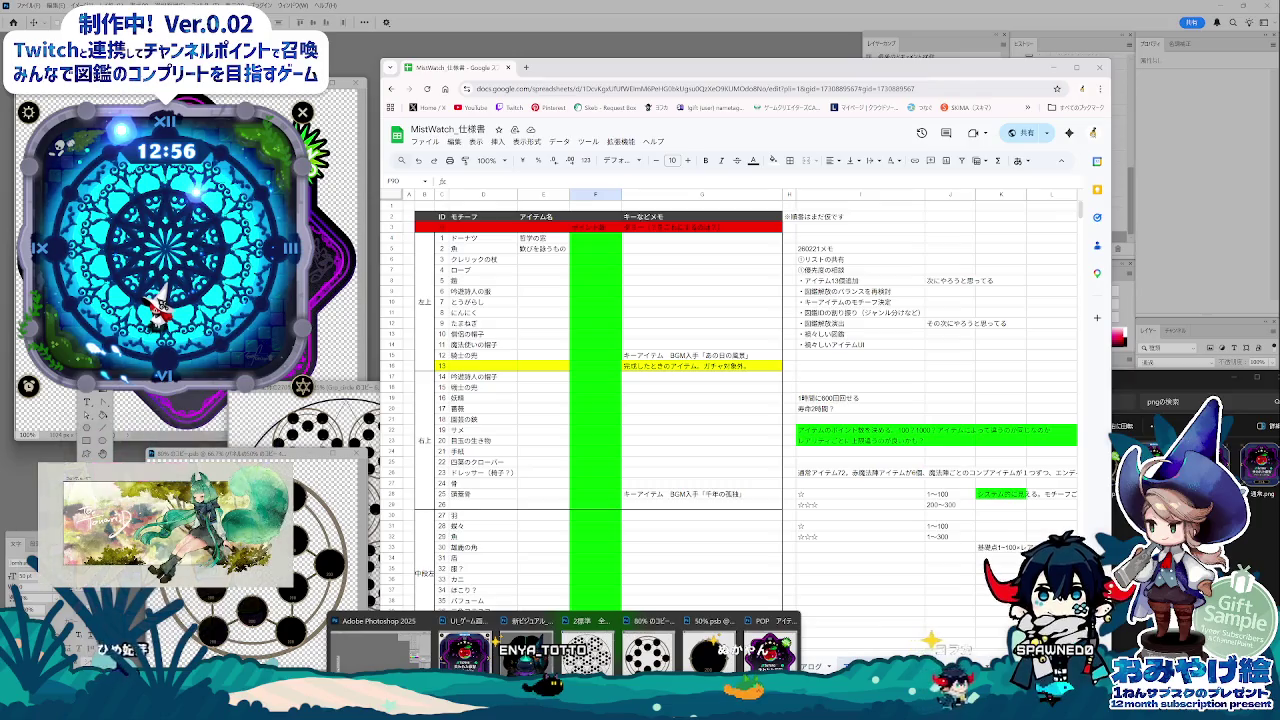
pyautogui.click(768, 650)
# Dismiss the locked-group error, centre the '?' card window, and duplicate its POP アイテム入手 layer group.
pyautogui.click(695, 297)
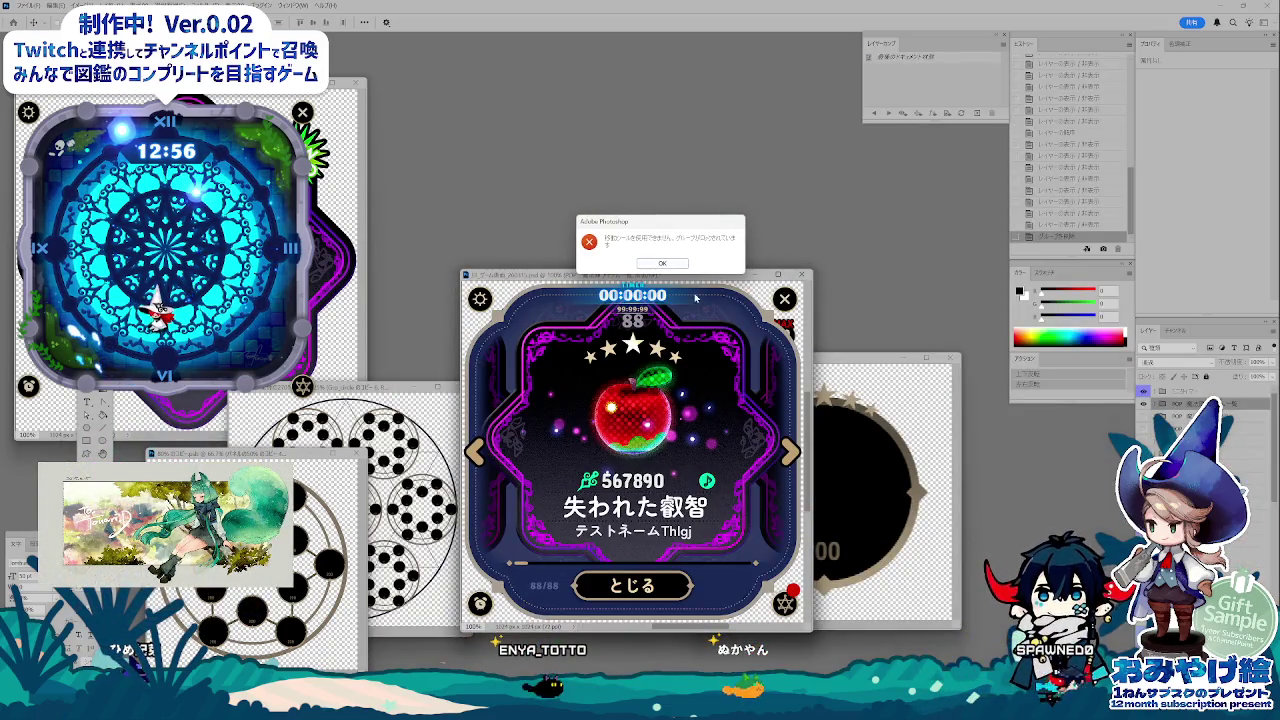
pyautogui.click(662, 263)
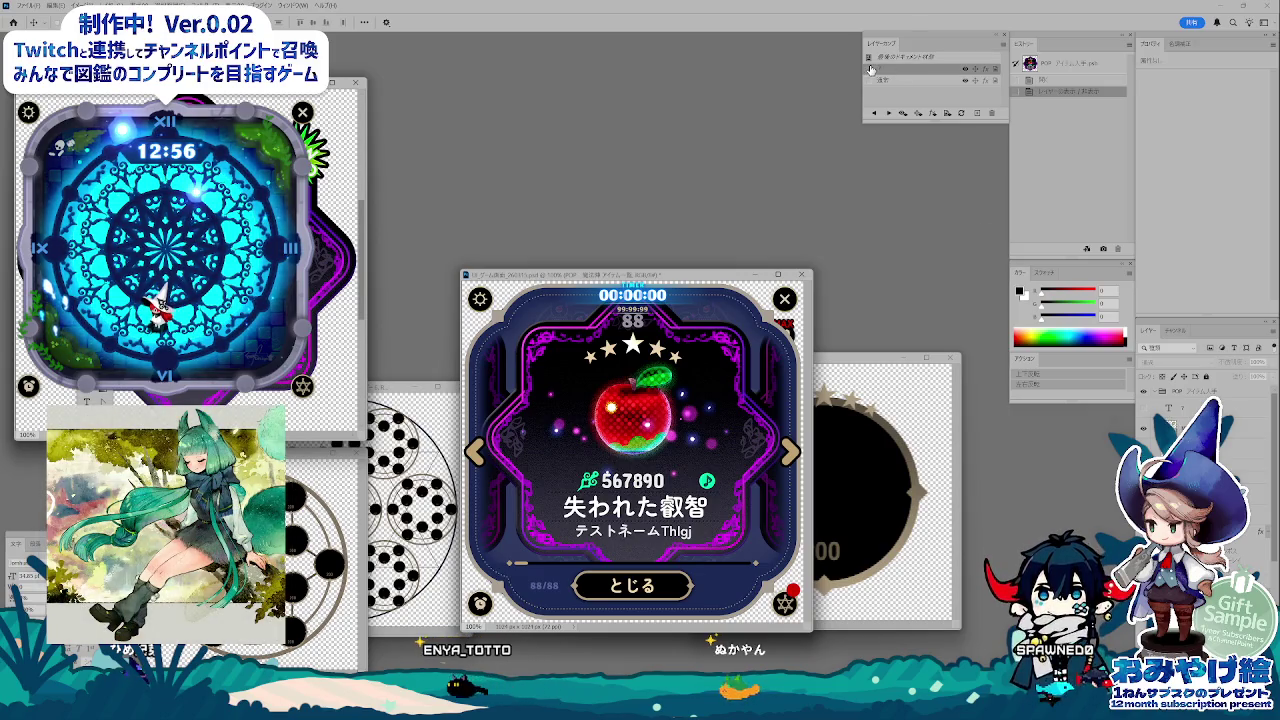
pyautogui.moveTo(278, 84); pyautogui.dragTo(668, 222)
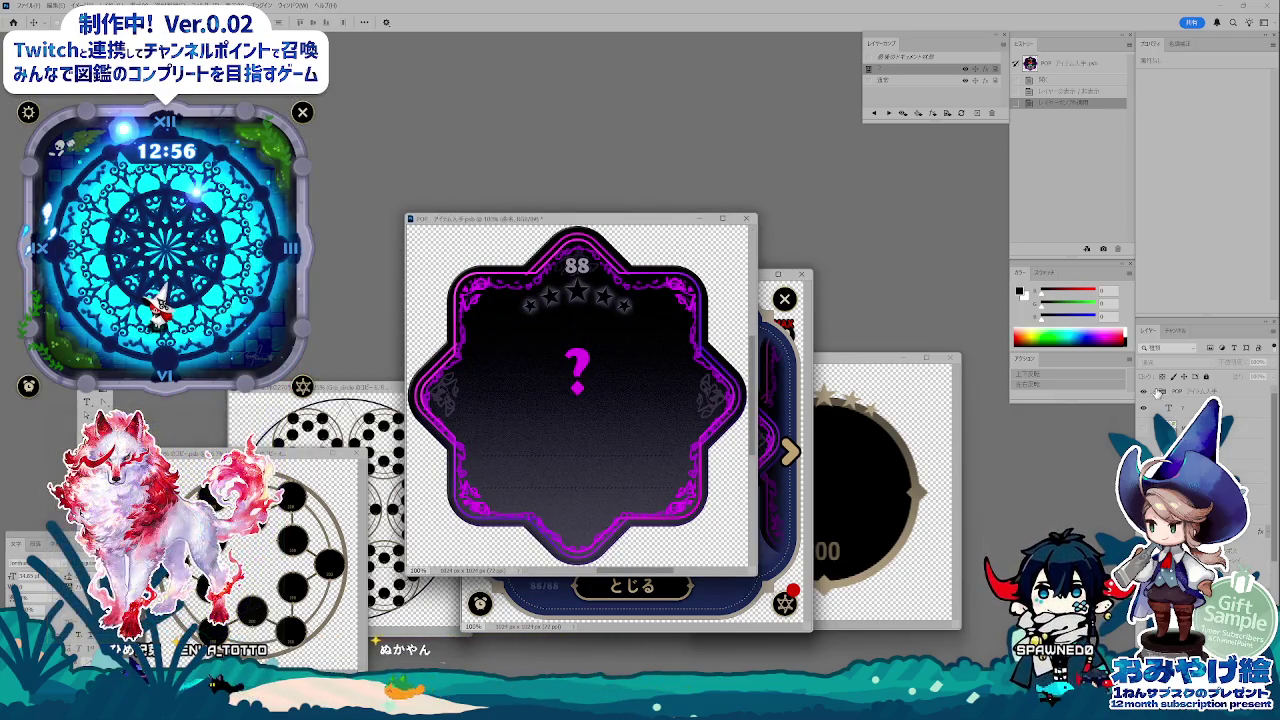
pyautogui.click(1157, 392)
pyautogui.click(1145, 392)
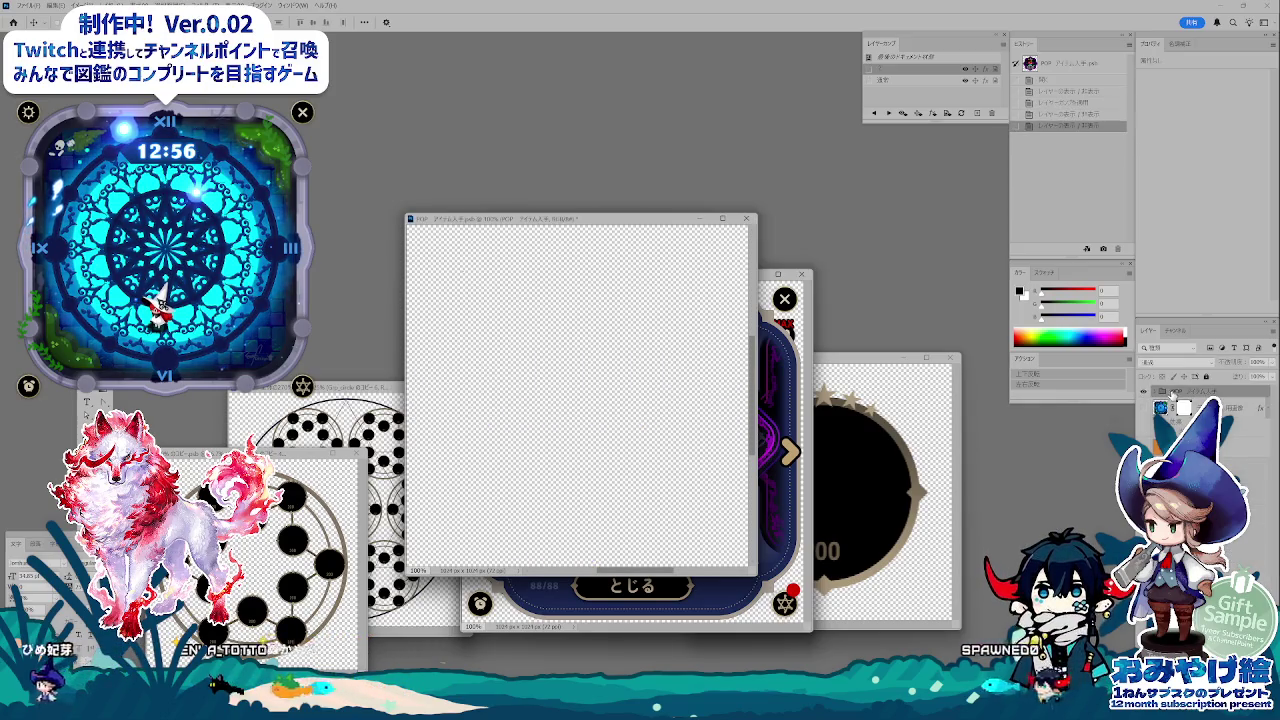
pyautogui.hotkey('ctrl', 'j')
# Toggle visibility of the purple frame layers in the duplicated card group.
pyautogui.click(1144, 403)
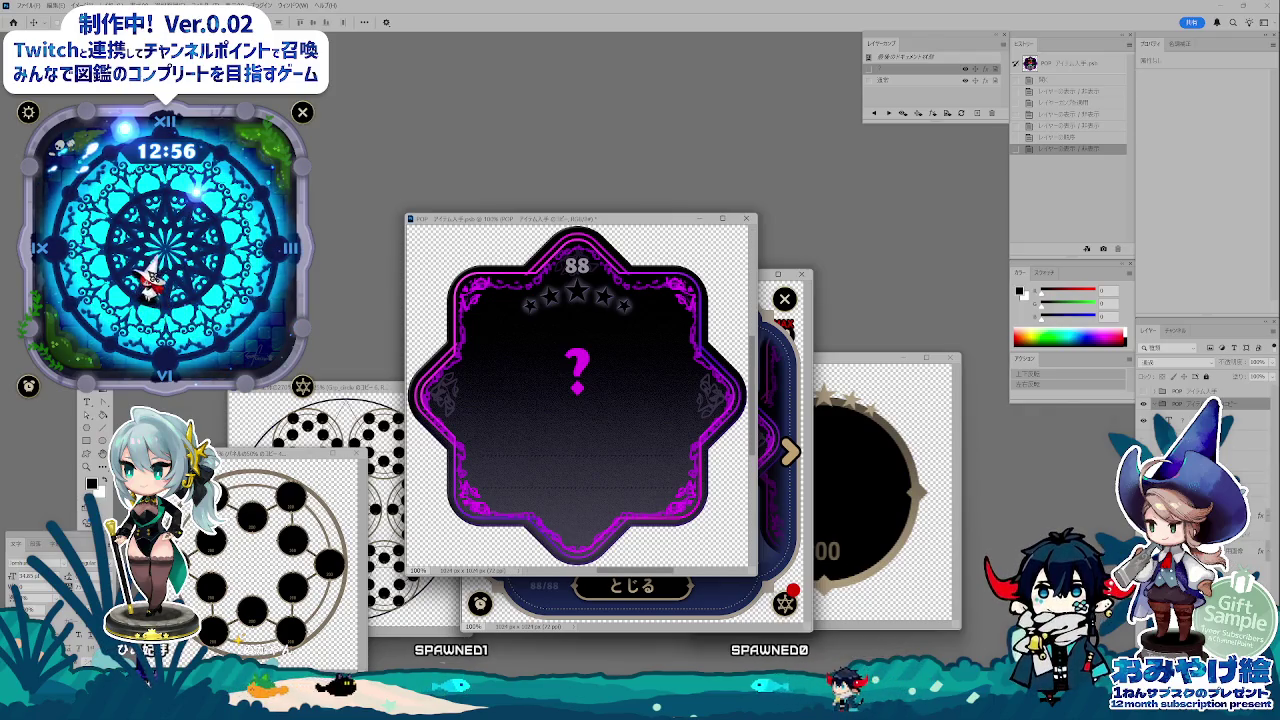
pyautogui.click(1144, 403)
pyautogui.click(1144, 403)
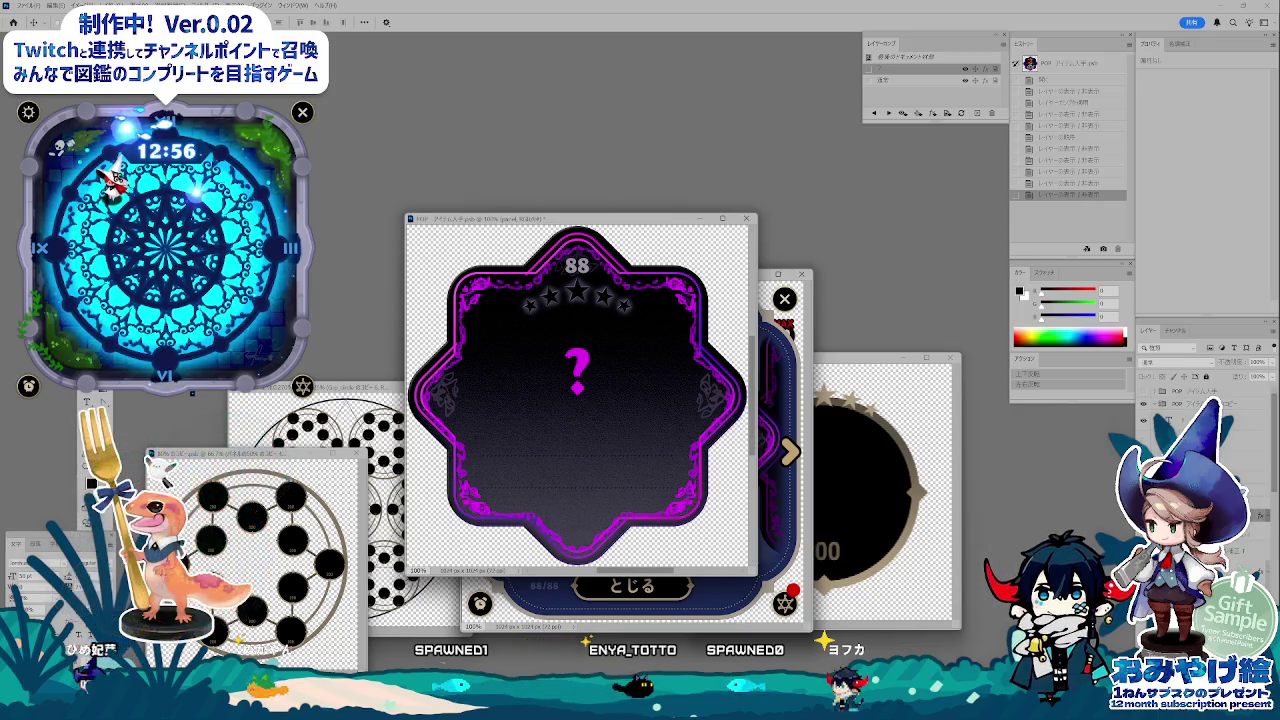
pyautogui.click(1144, 403)
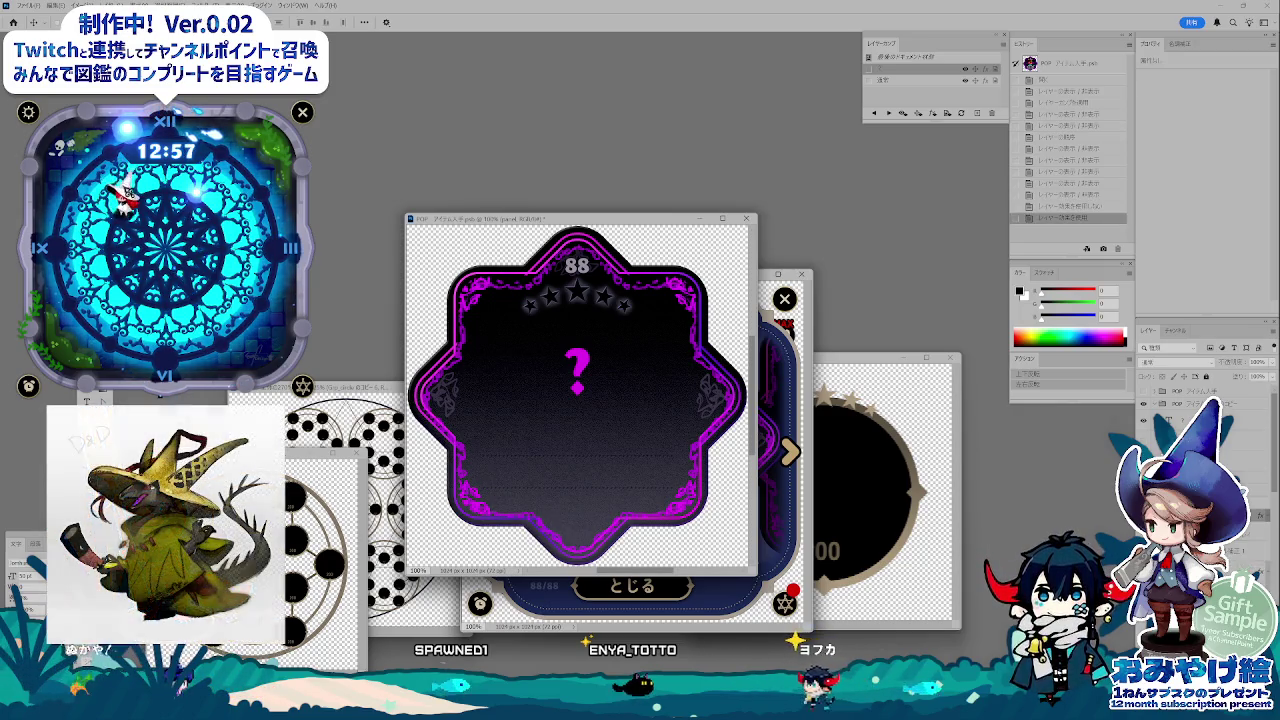
pyautogui.click(1180, 43)
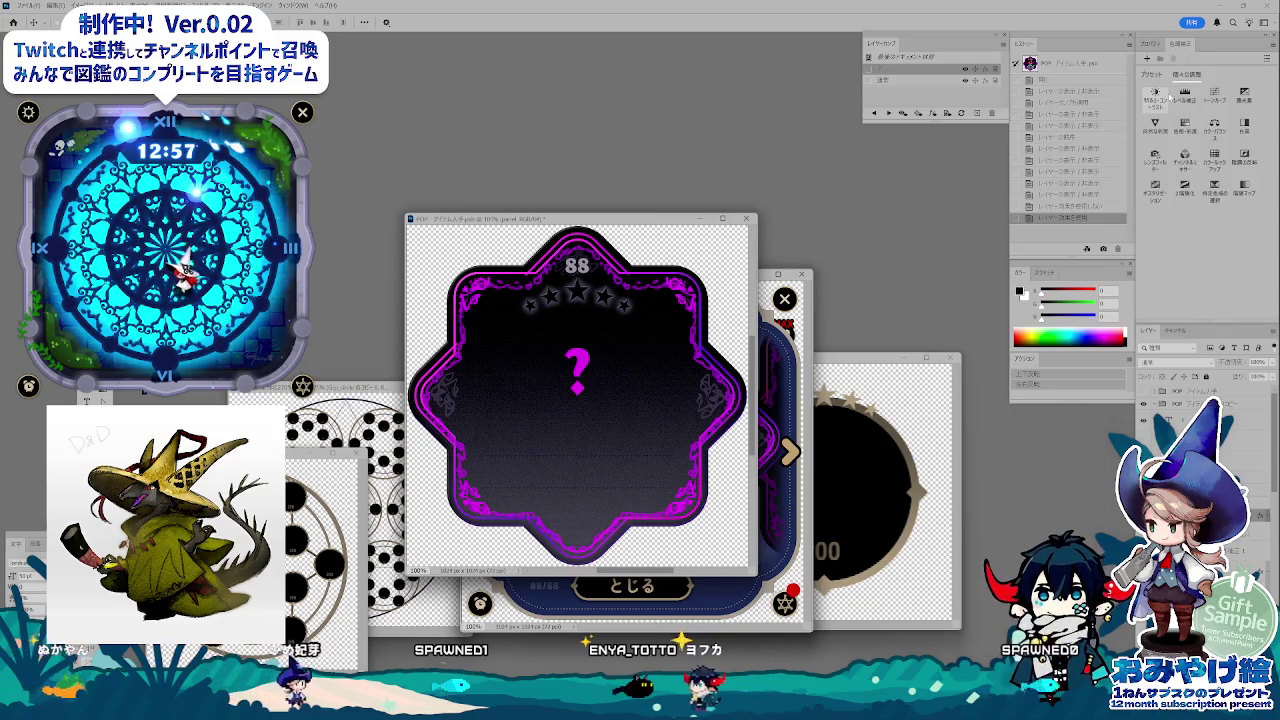
# Add a Hue/Saturation adjustment with Saturation -100, adjusting Hue and Lightness for a grey frame.
pyautogui.click(1186, 124)
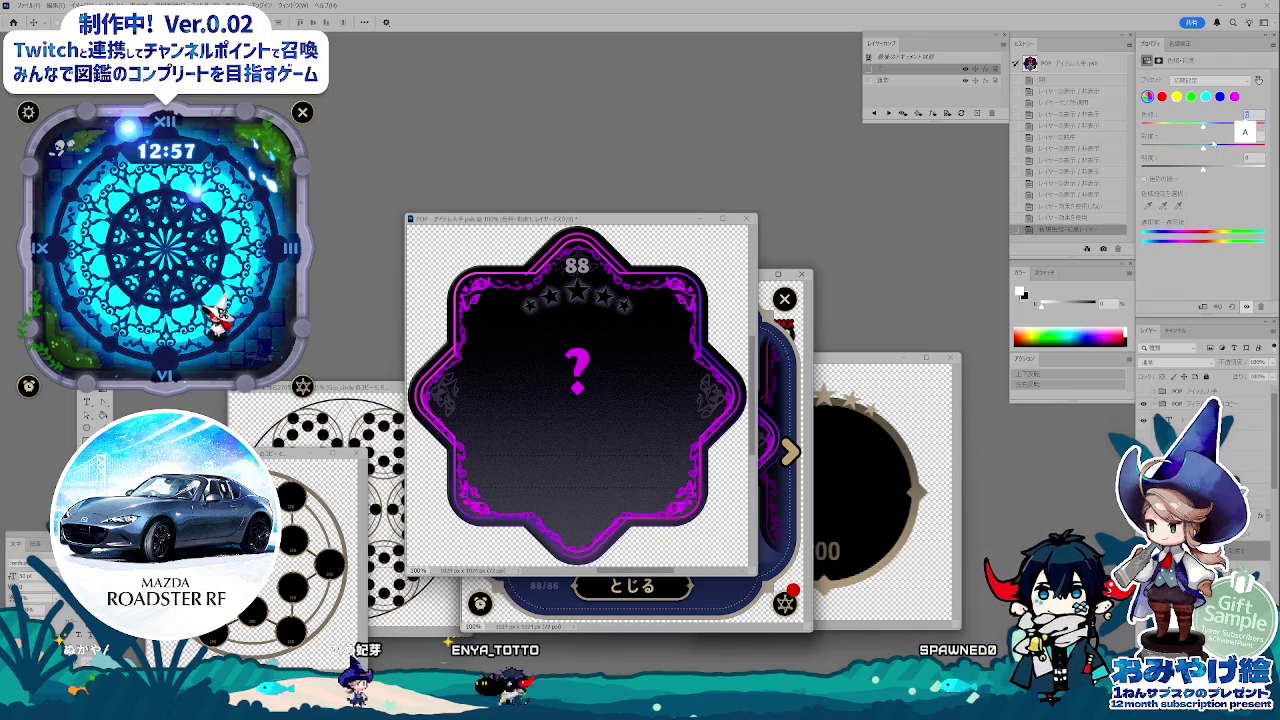
pyautogui.moveTo(1213, 146)
pyautogui.mouseDown()
pyautogui.moveTo(1107, 155)
pyautogui.moveTo(1202, 147)
pyautogui.mouseUp()
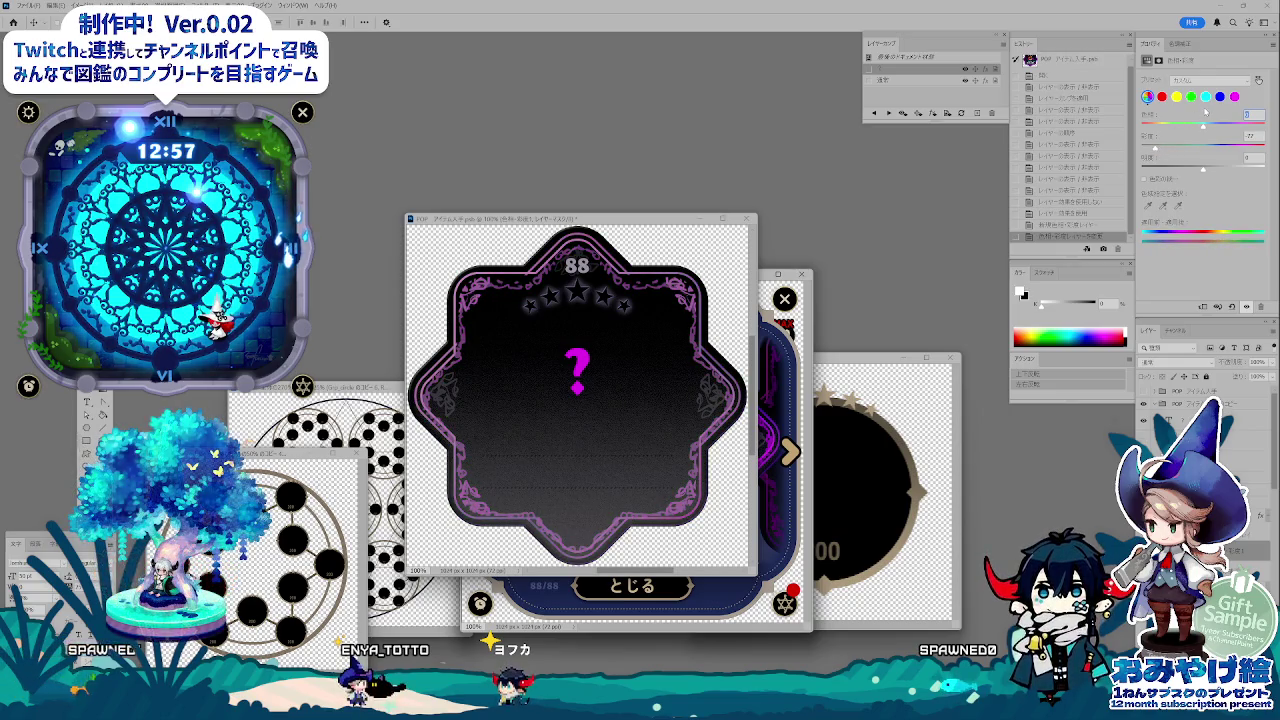
pyautogui.moveTo(1204, 126)
pyautogui.mouseDown()
pyautogui.moveTo(1256, 128)
pyautogui.moveTo(1186, 133)
pyautogui.mouseUp()
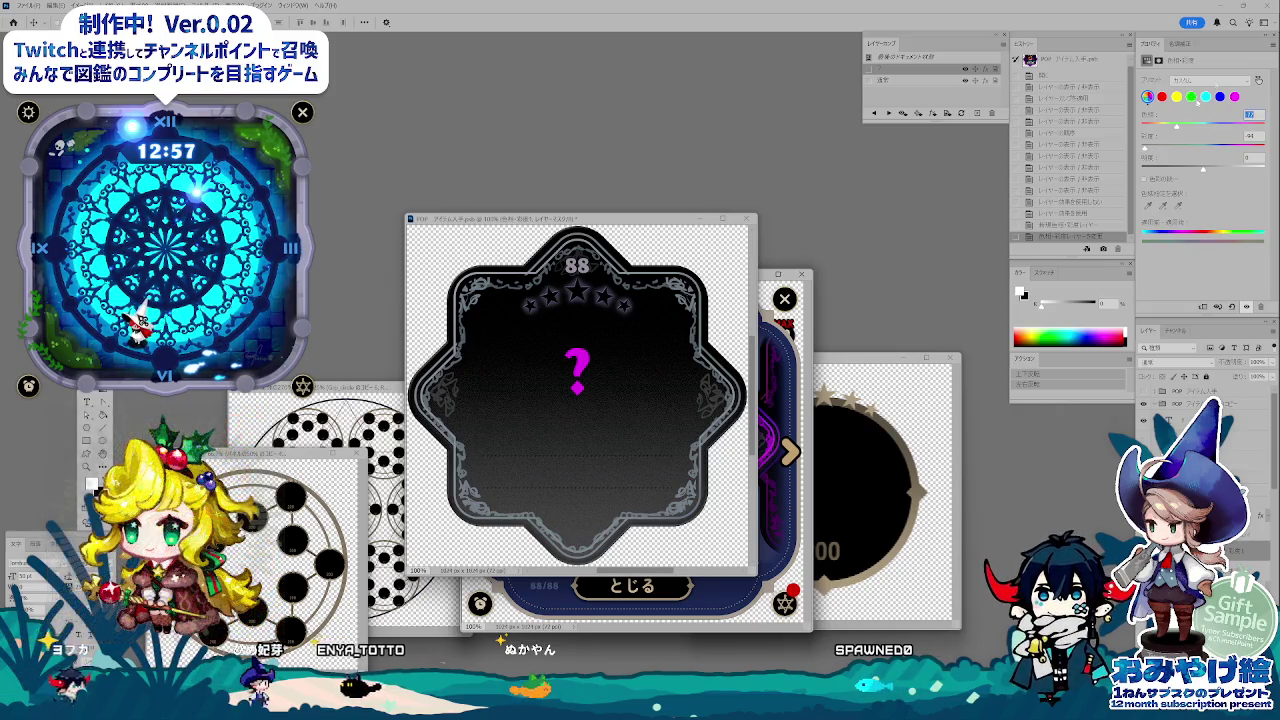
pyautogui.moveTo(1203, 170)
pyautogui.mouseDown()
pyautogui.moveTo(1192, 172)
pyautogui.moveTo(1211, 160)
pyautogui.mouseUp()
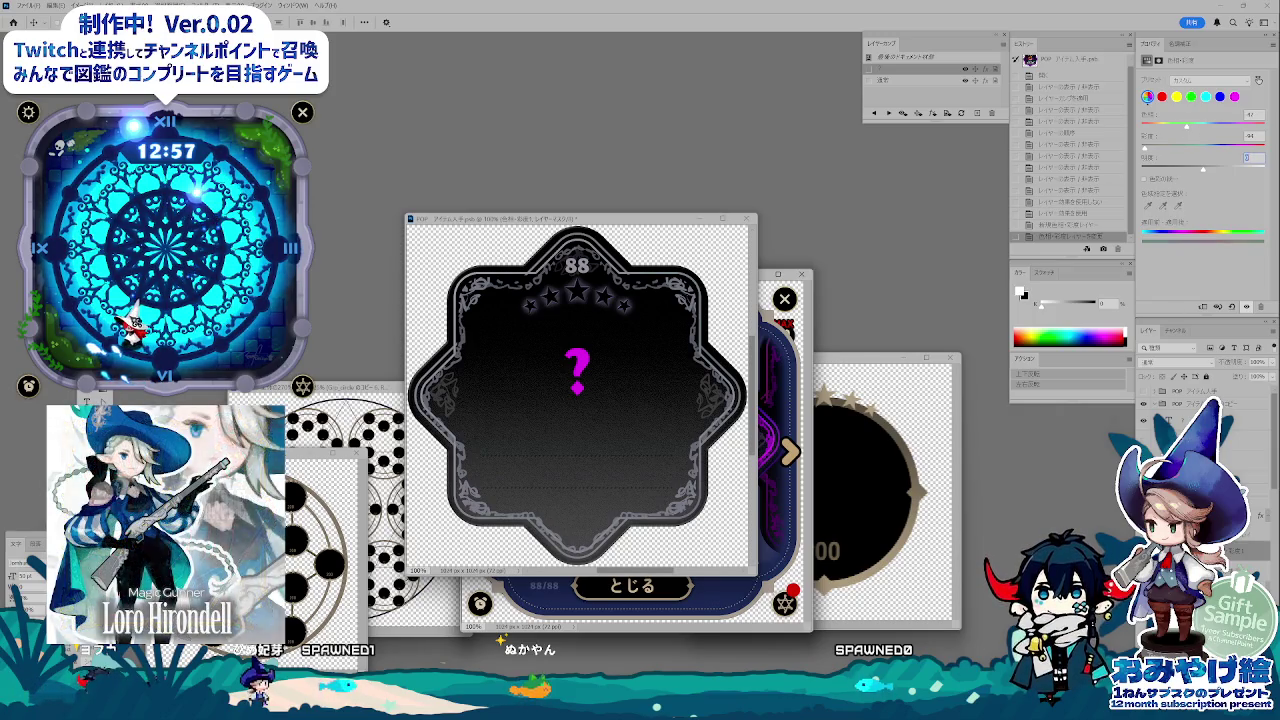
pyautogui.click(584, 366)
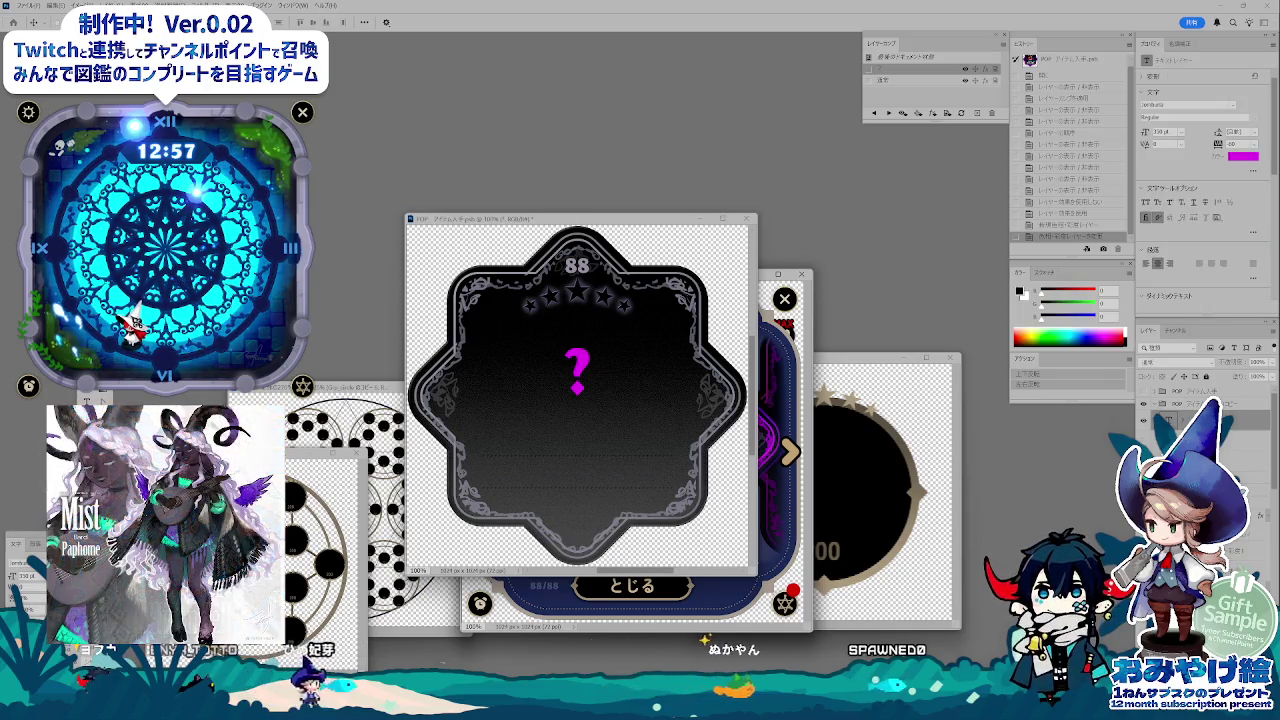
# Change the '?' text colour to light grey in the Color Picker.
pyautogui.click(1243, 155)
pyautogui.click(1002, 340)
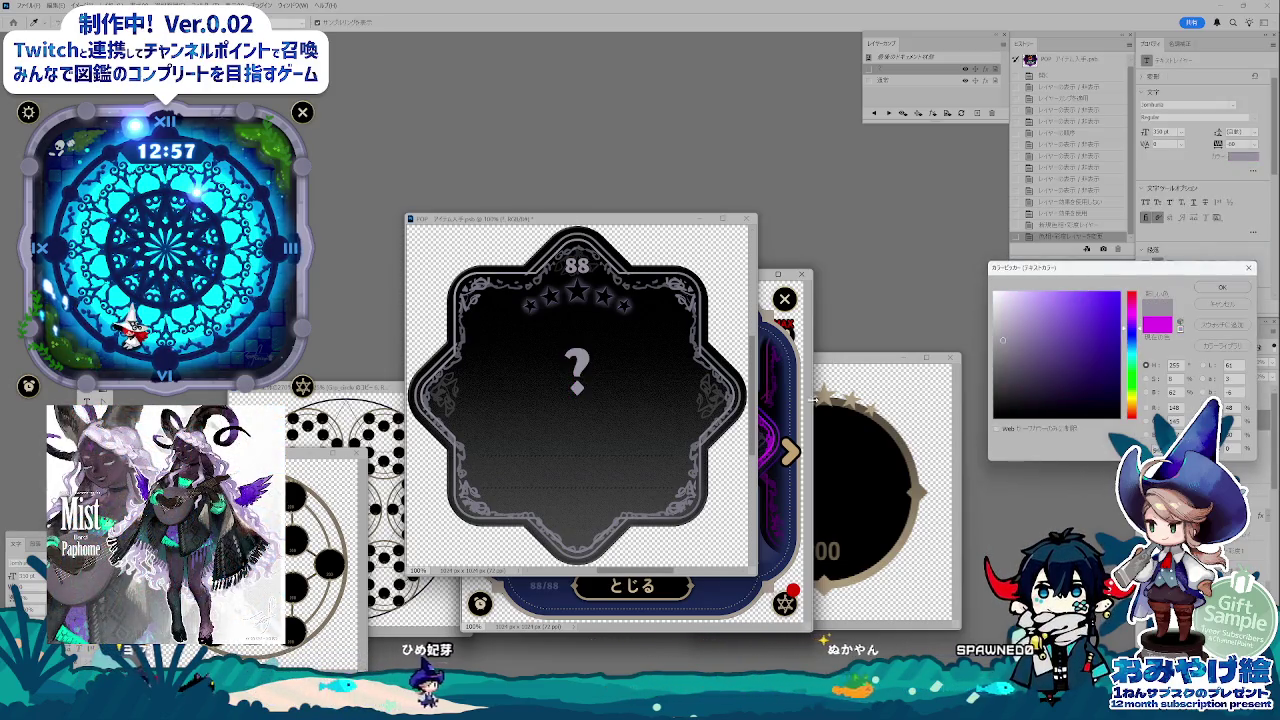
pyautogui.click(1003, 315)
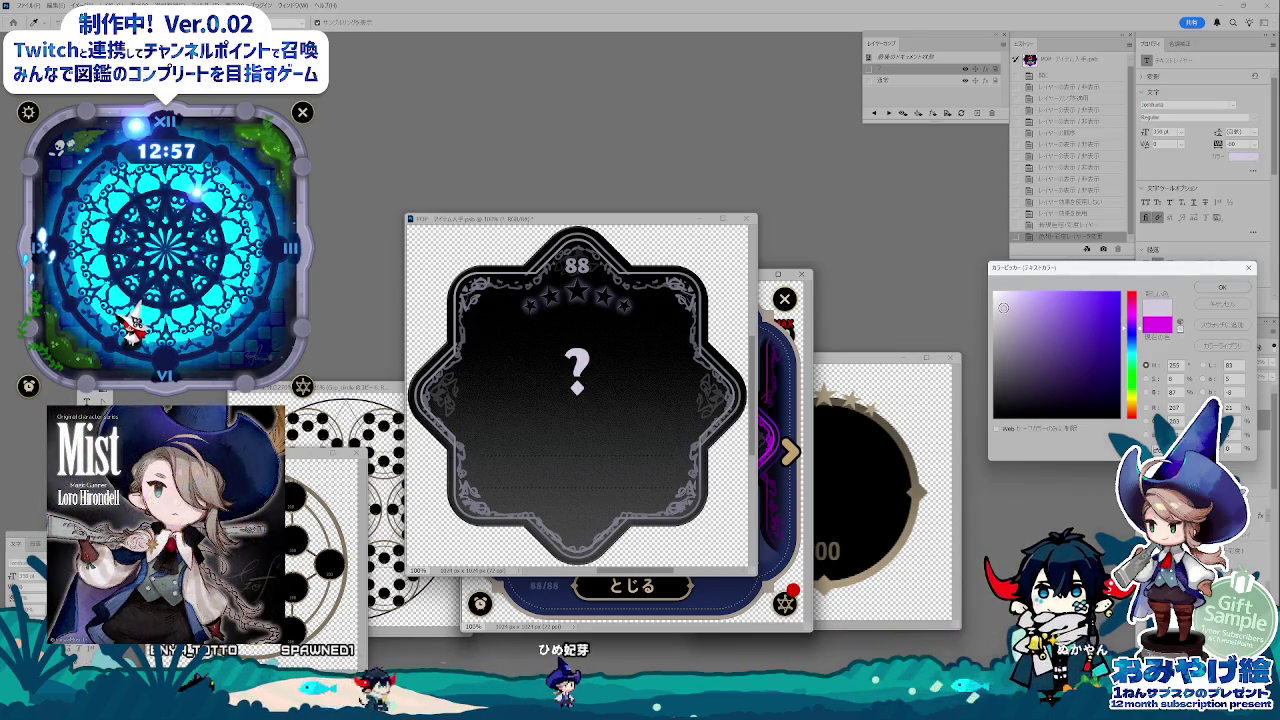
pyautogui.click(1222, 287)
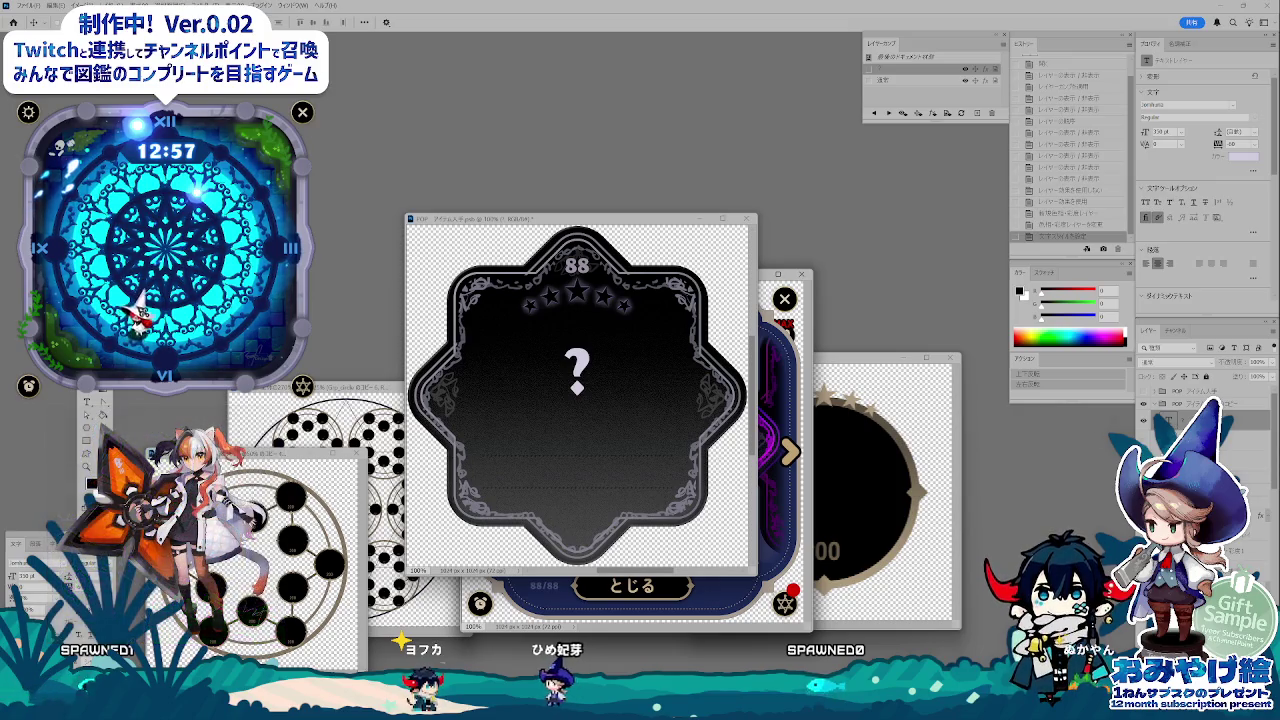
pyautogui.click(1243, 156)
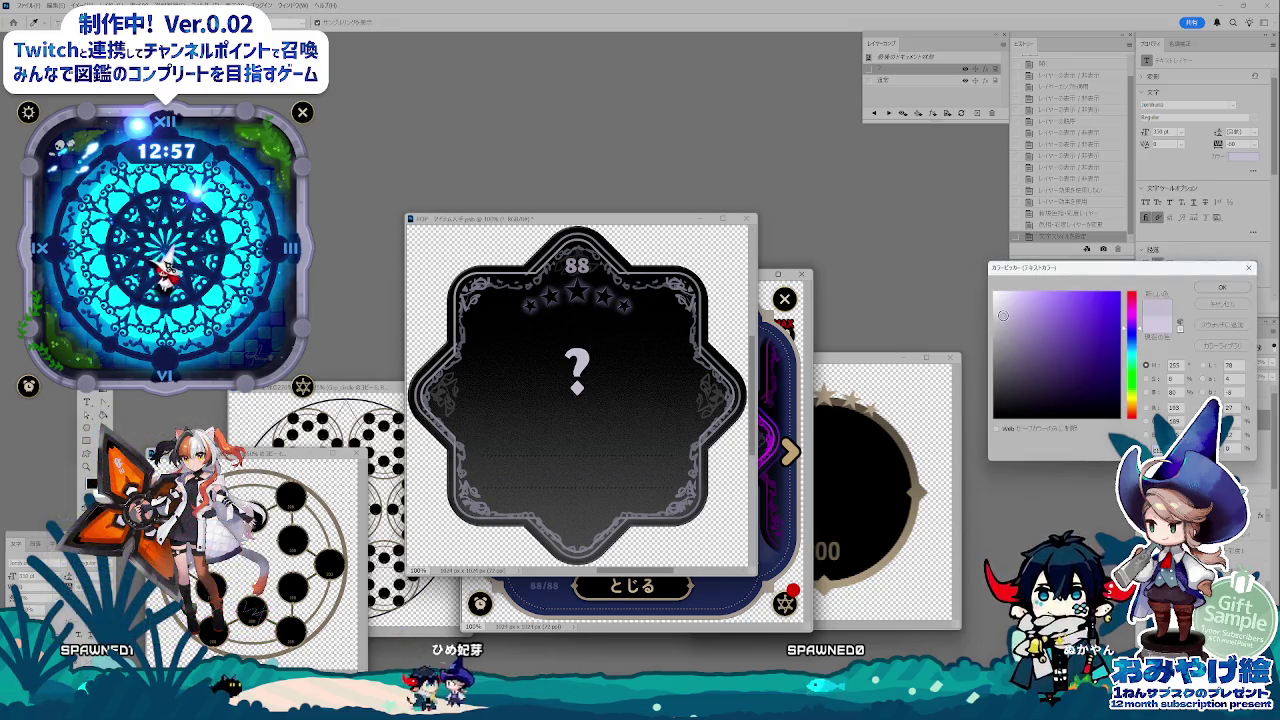
pyautogui.click(1222, 287)
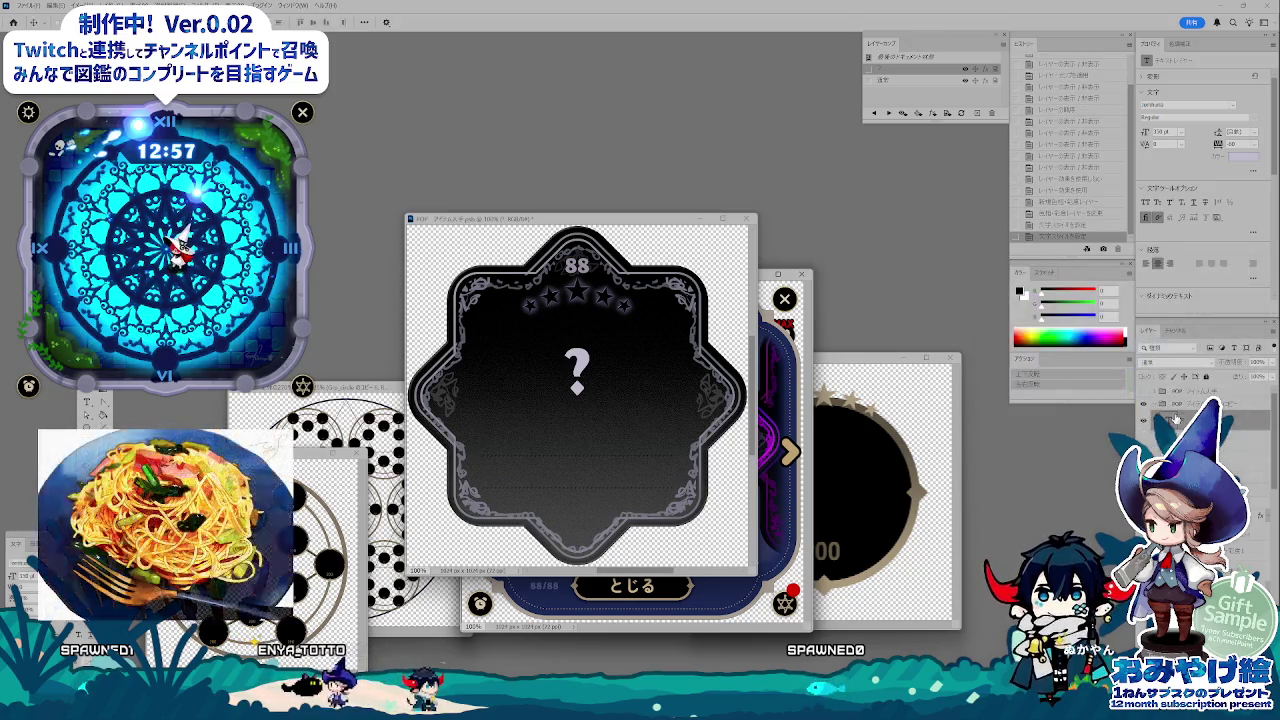
pyautogui.click(1155, 404)
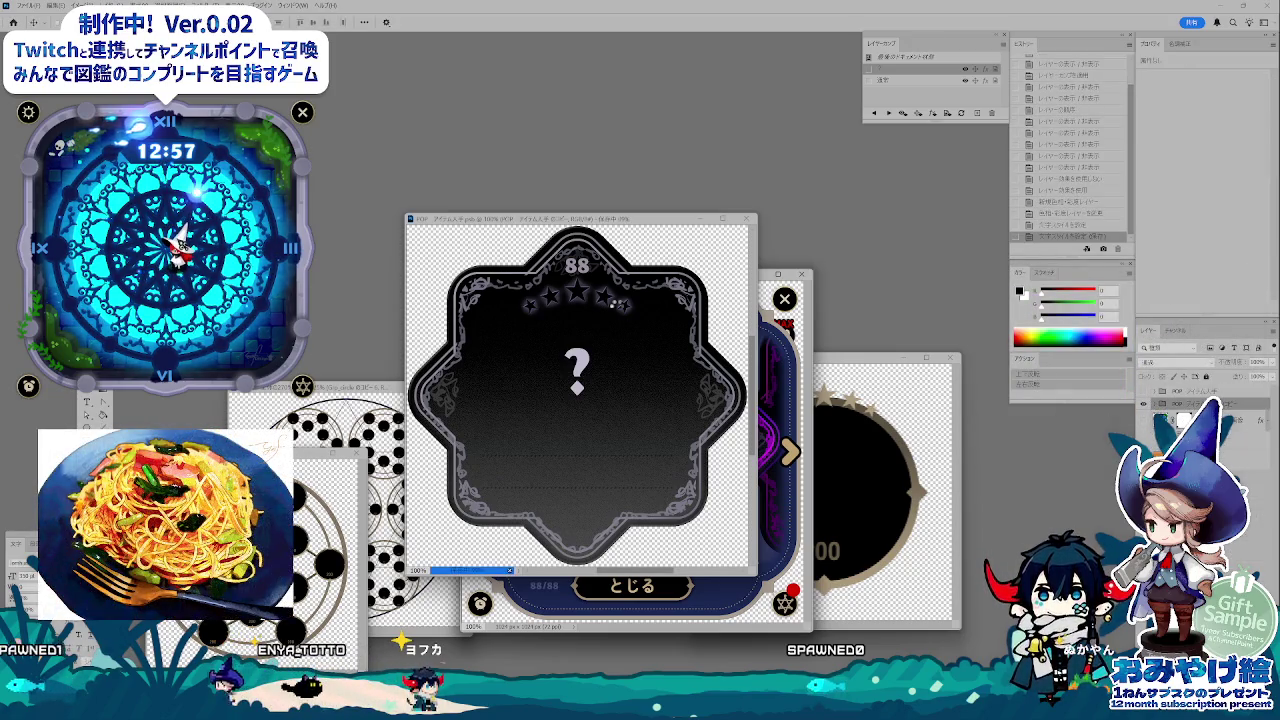
pyautogui.moveTo(615, 223); pyautogui.dragTo(365, 283)
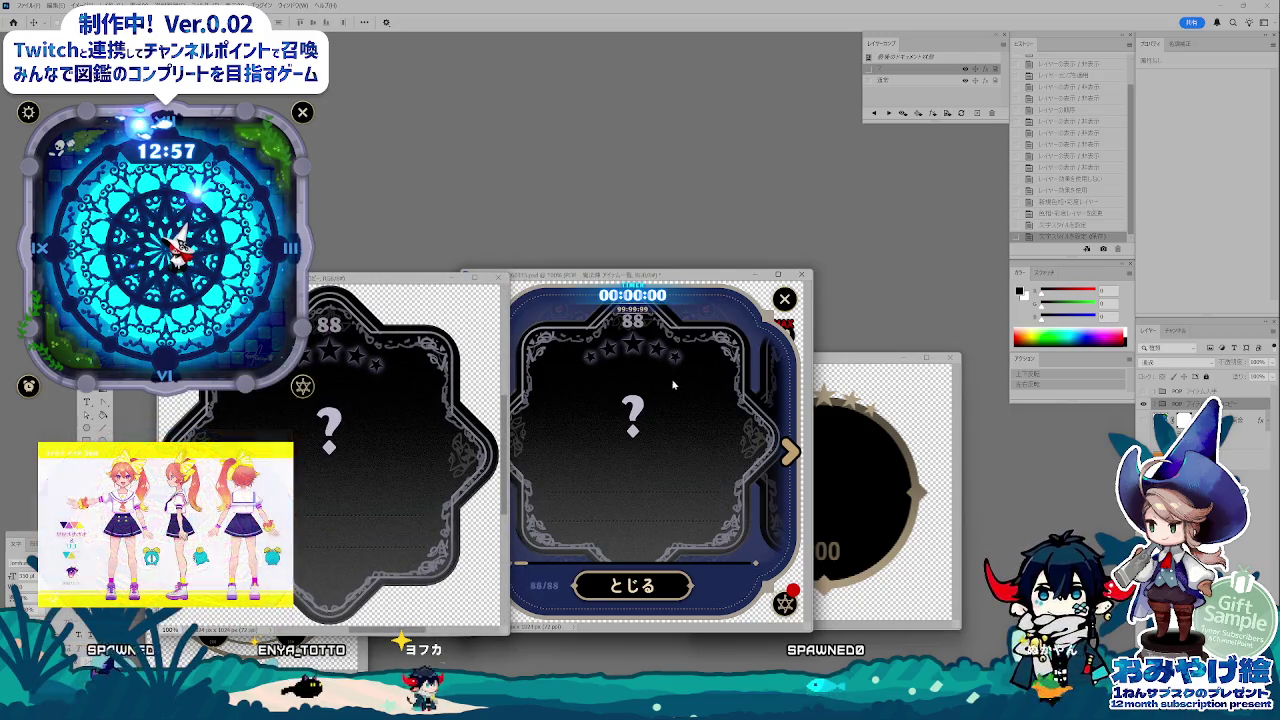
# Save the updated navy item document, then return to the grey card document.
pyautogui.click(673, 384)
pyautogui.press('F2')
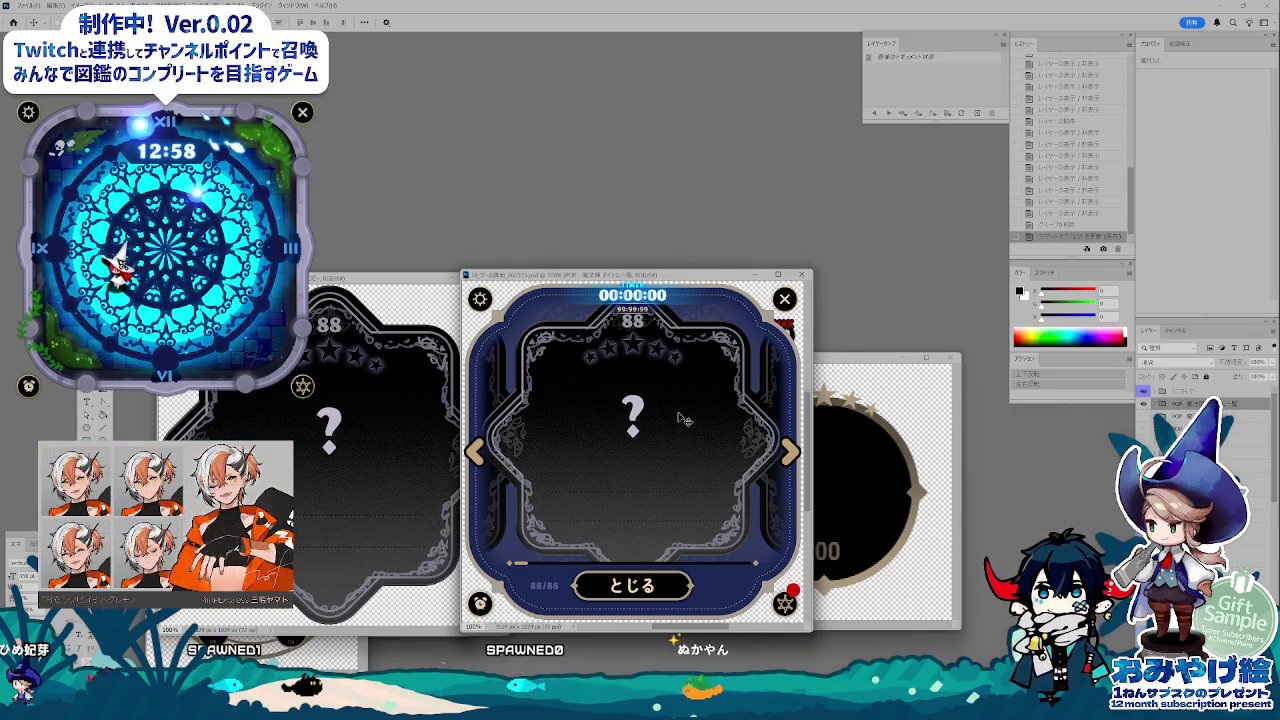
pyautogui.click(455, 470)
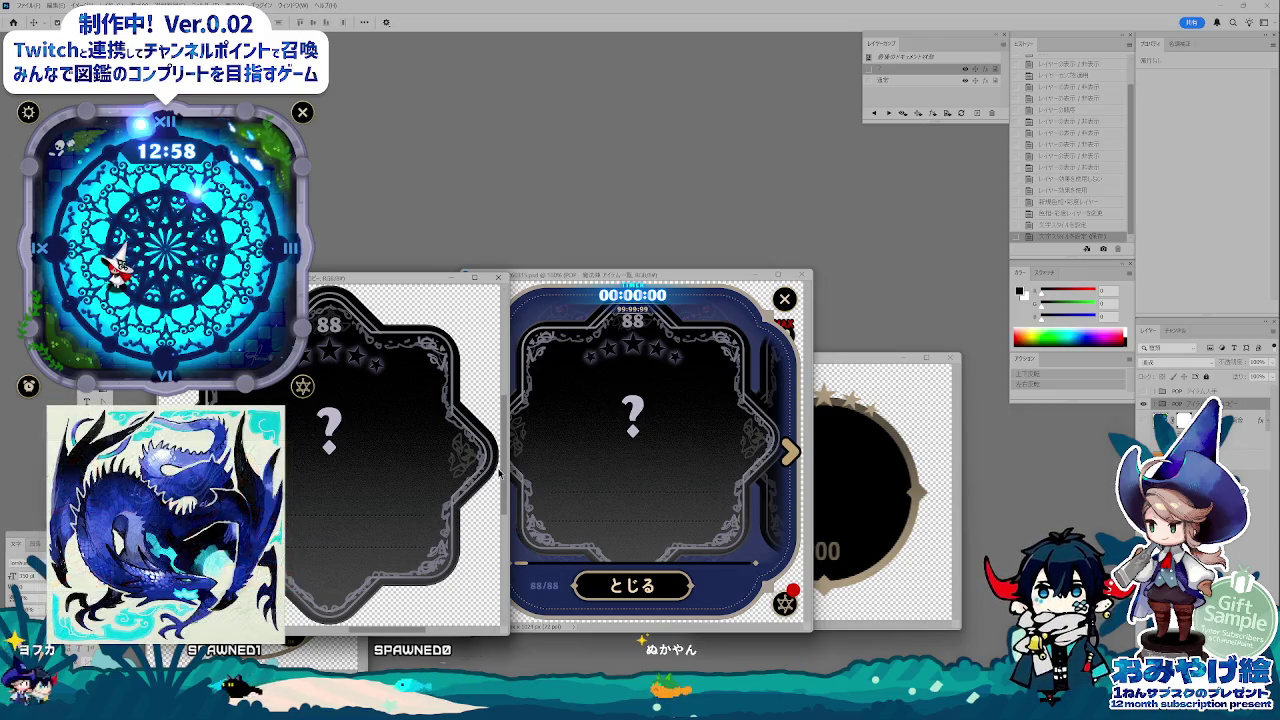
# Export the grey '?' card via Save for Web as PNG-24, replacing the existing file.
pyautogui.hotkey('ctrl', 'alt', 'shift', 's')
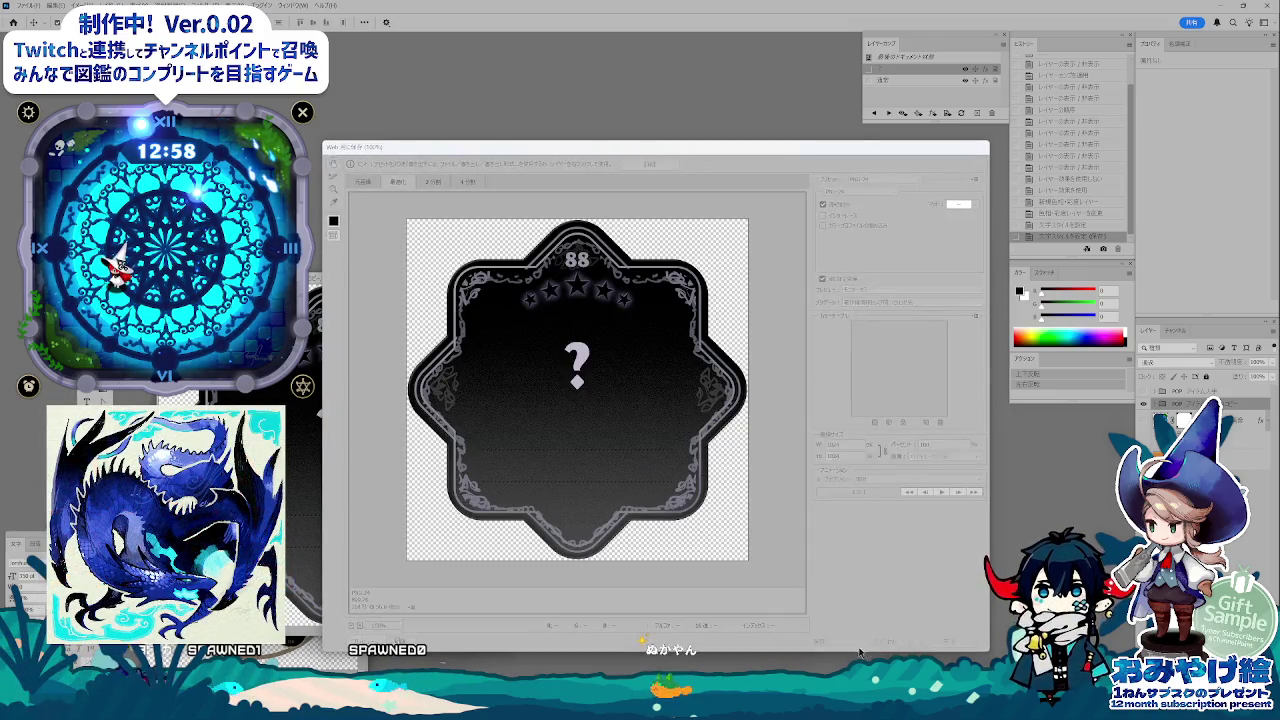
pyautogui.click(870, 642)
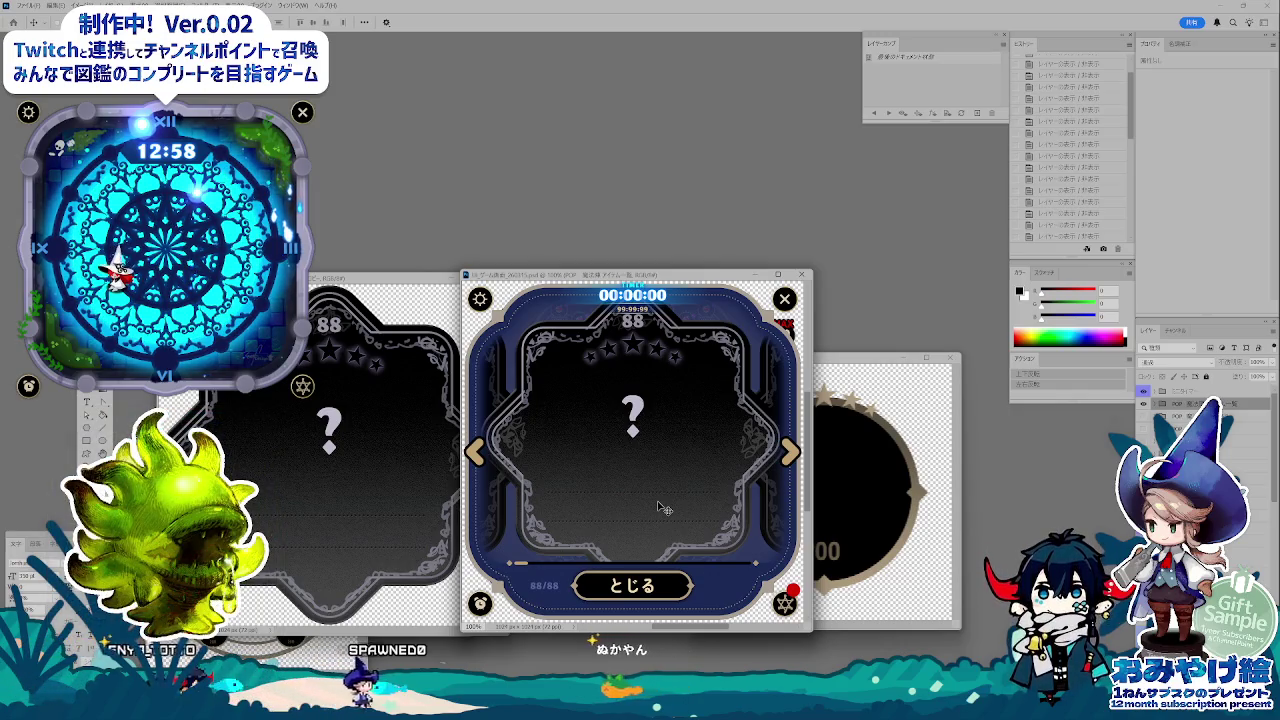
pyautogui.hotkey('ctrl', 'alt', 'shift', 's')
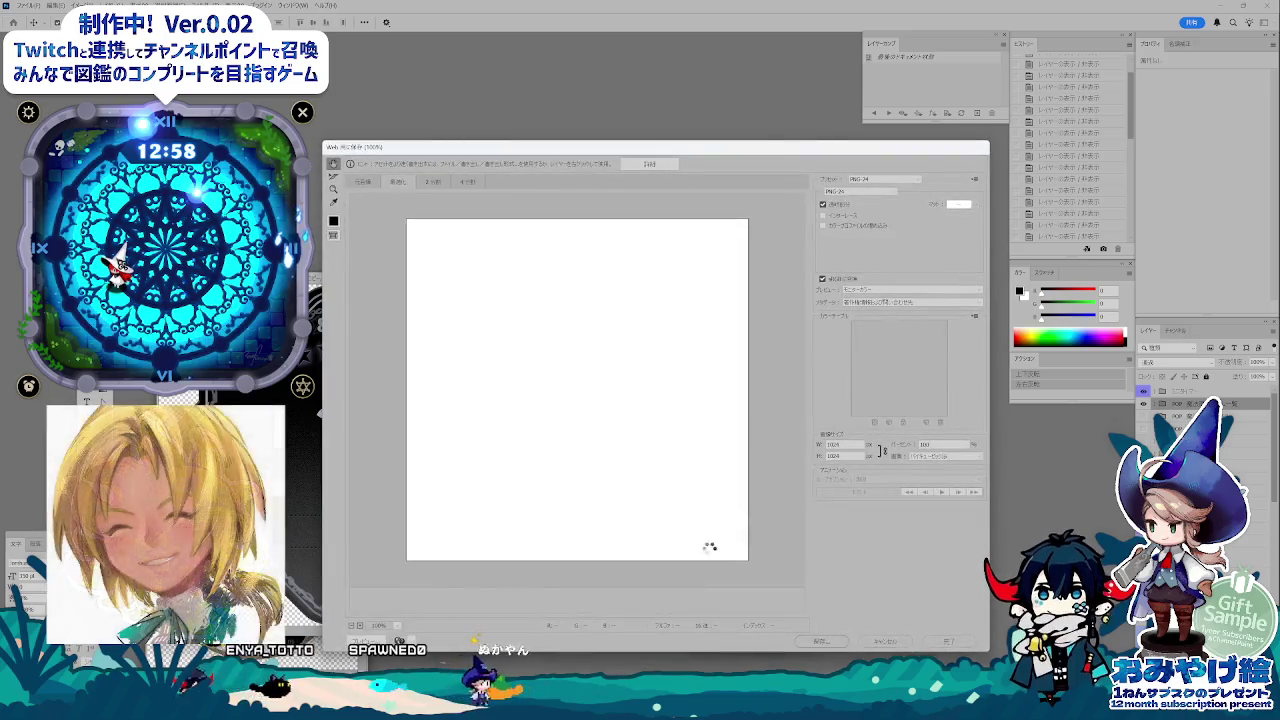
pyautogui.click(813, 643)
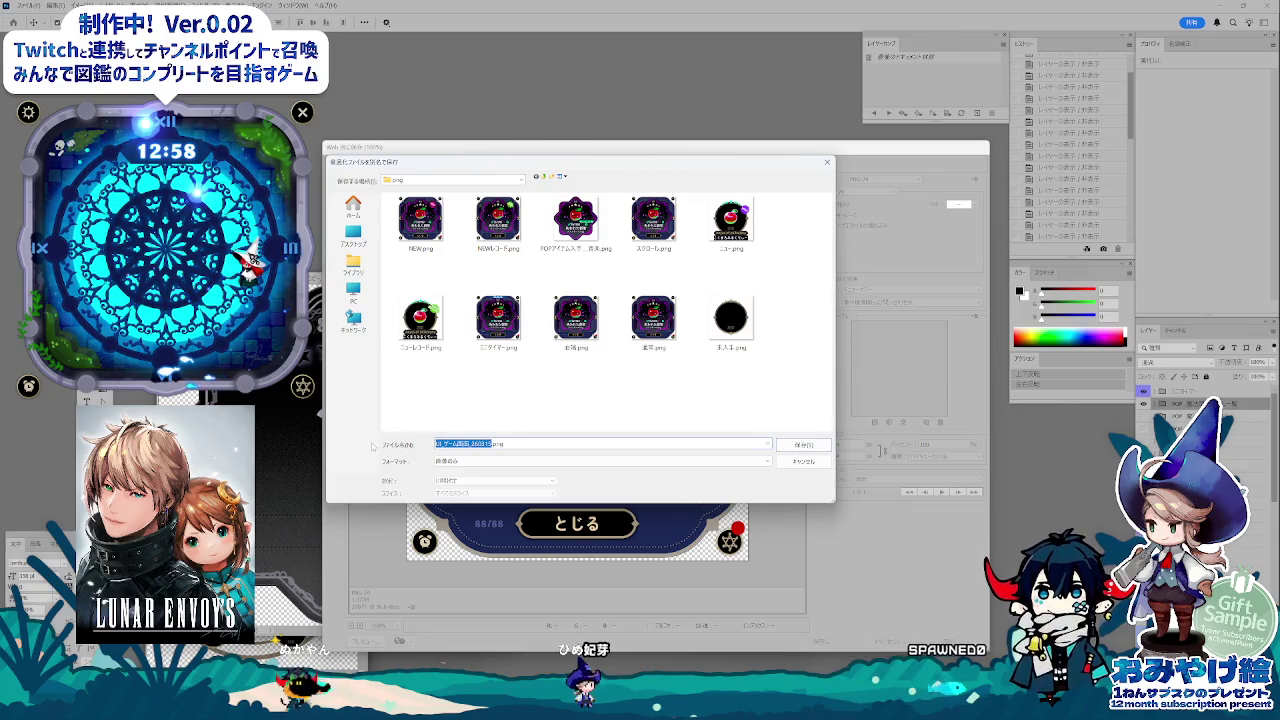
pyautogui.write('1')
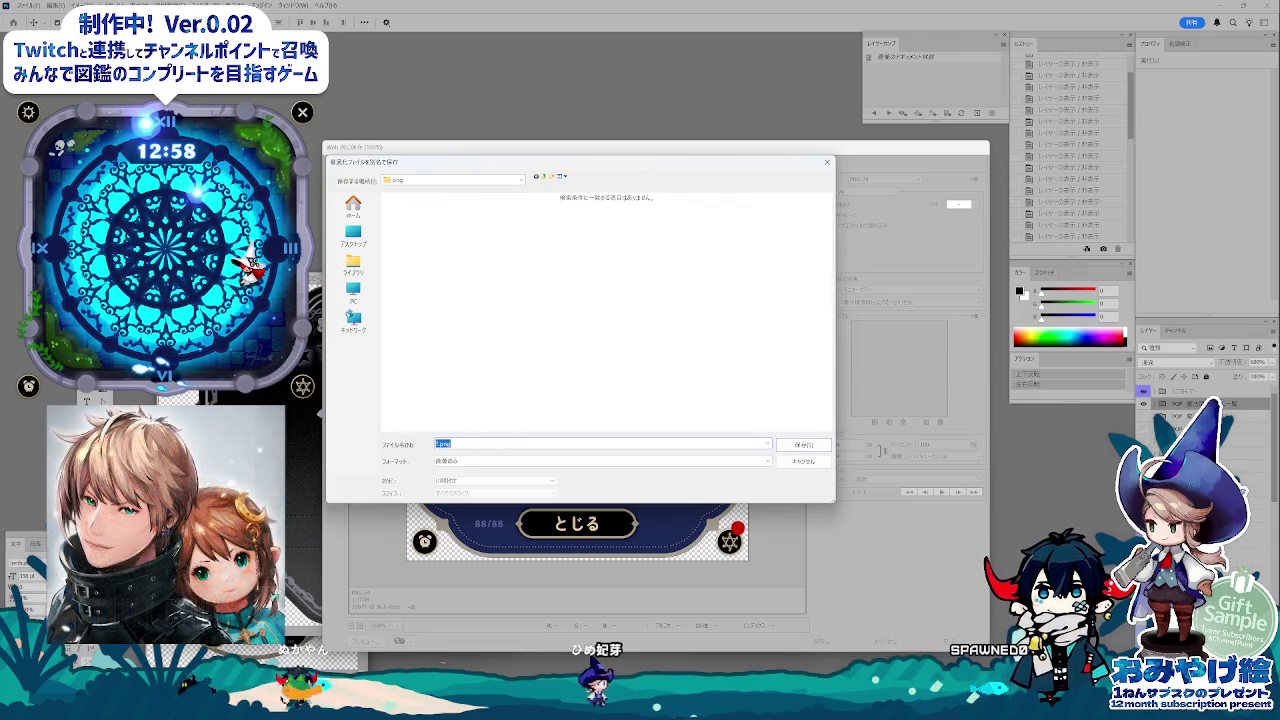
pyautogui.click(455, 445)
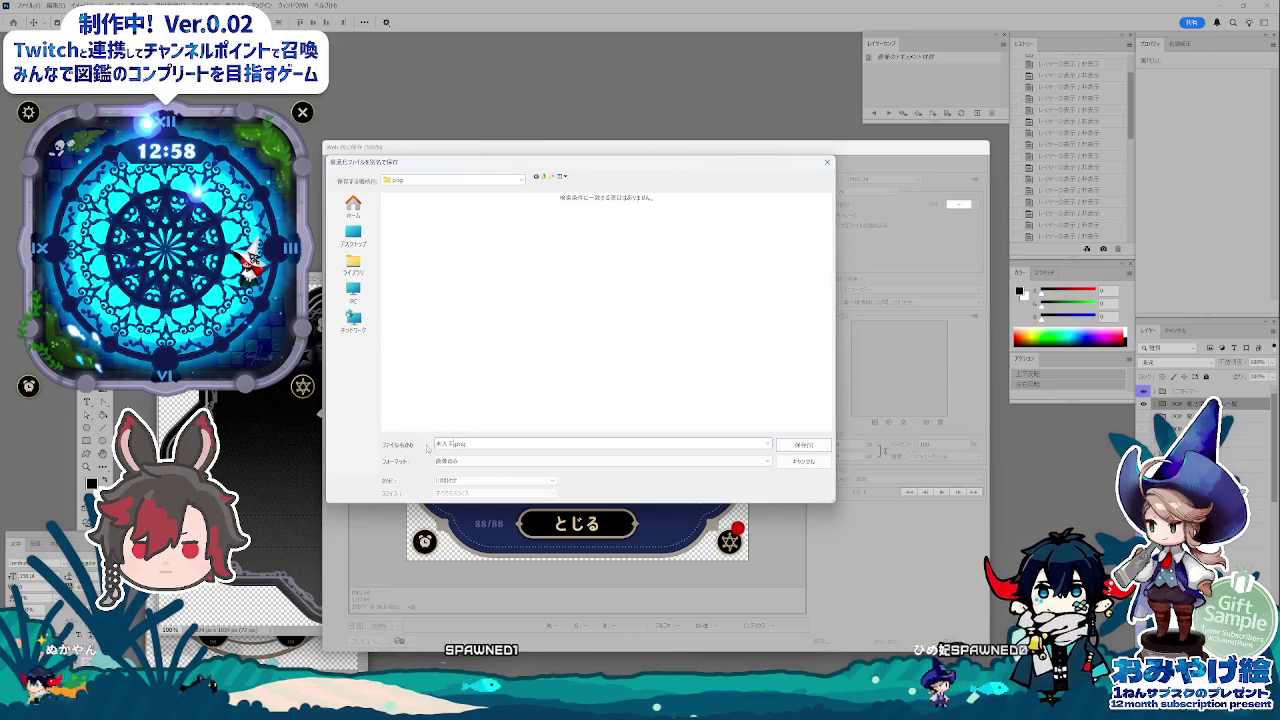
pyautogui.press('Return')
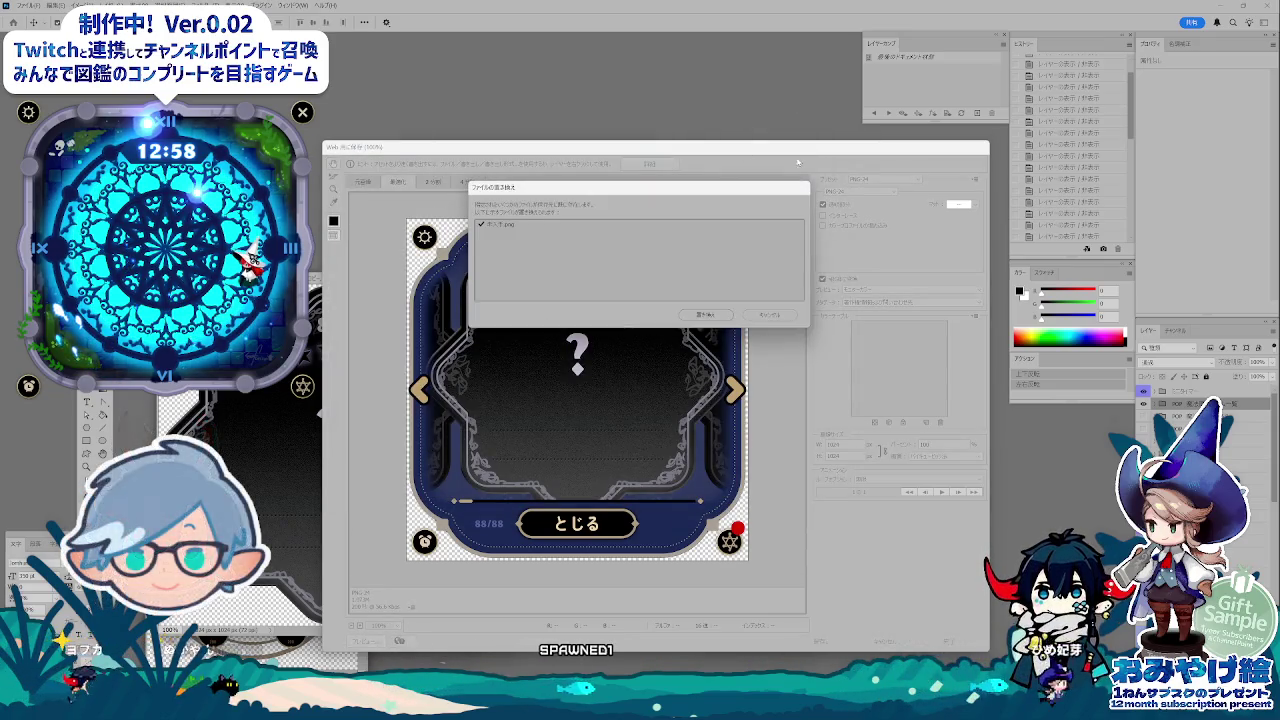
pyautogui.click(782, 317)
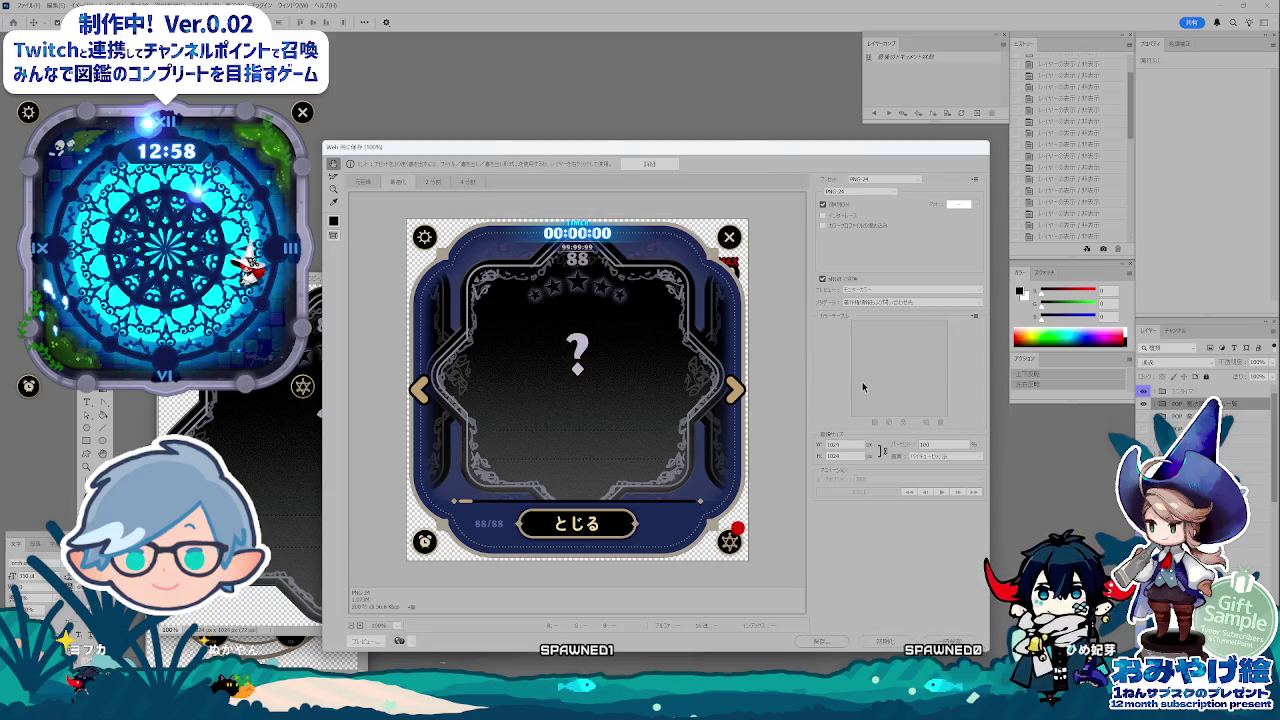
pyautogui.click(820, 641)
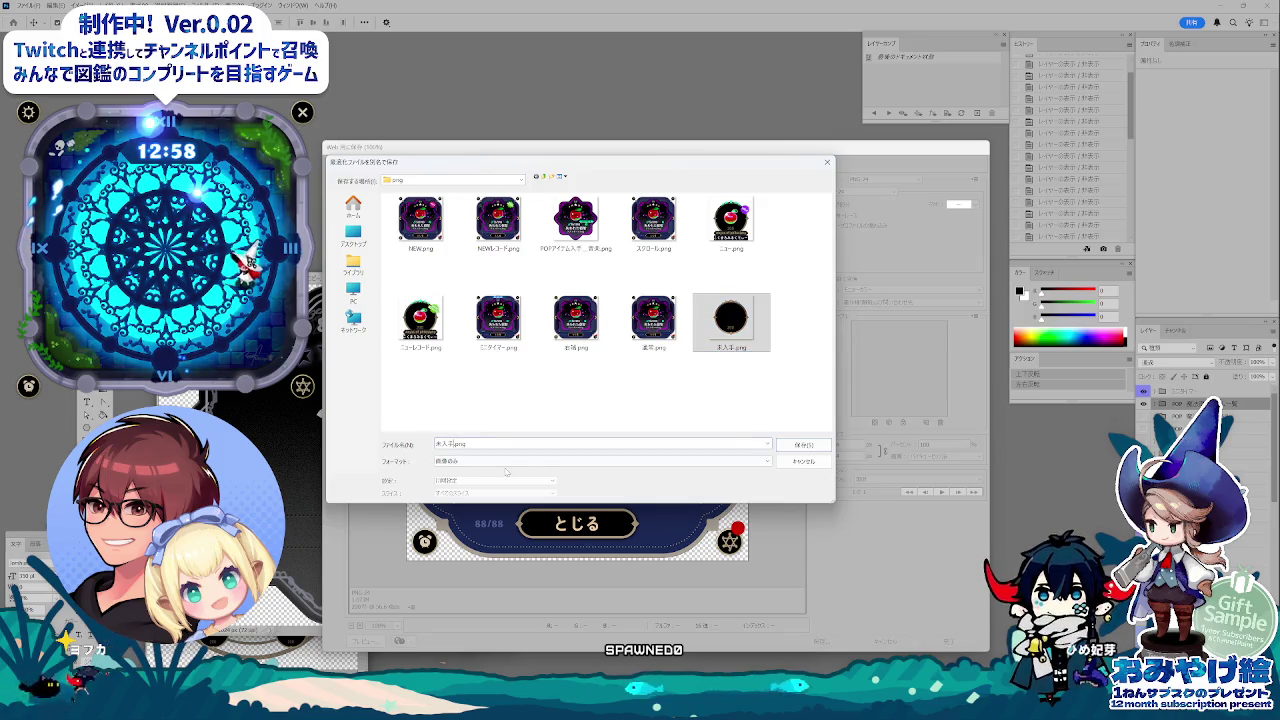
pyautogui.write('ぱね')
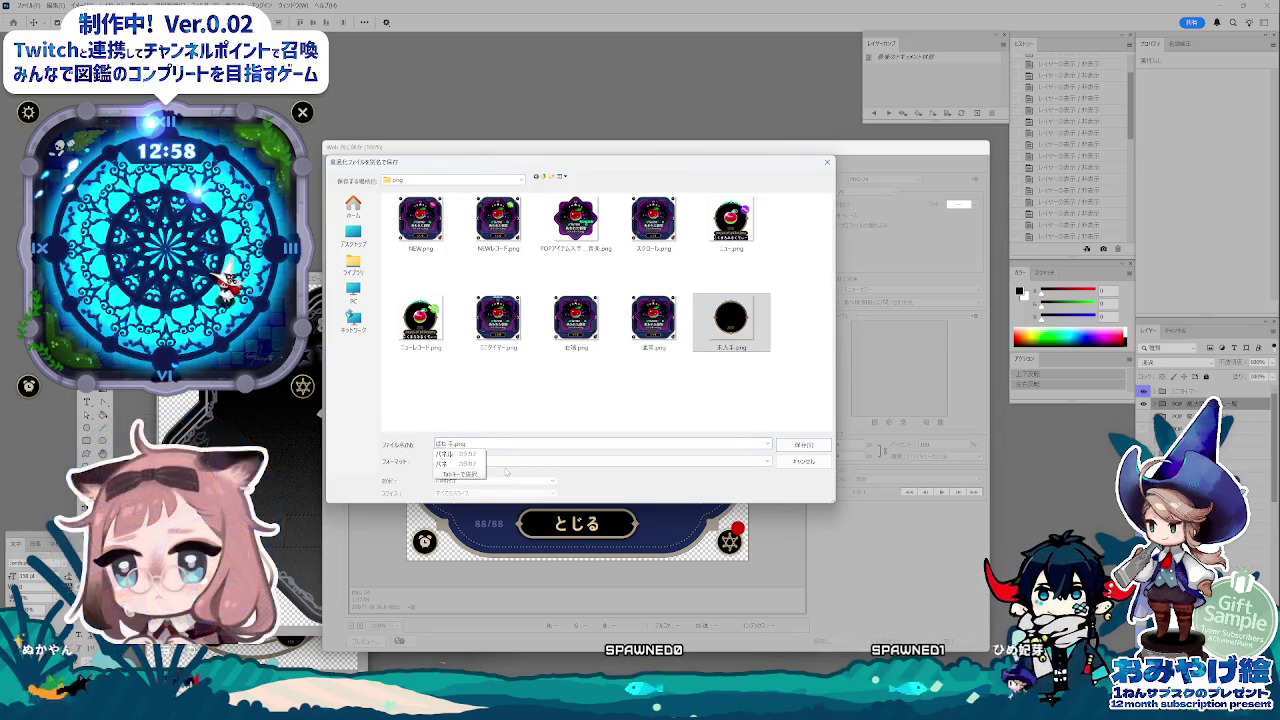
pyautogui.press('Return')
pyautogui.press('Return')
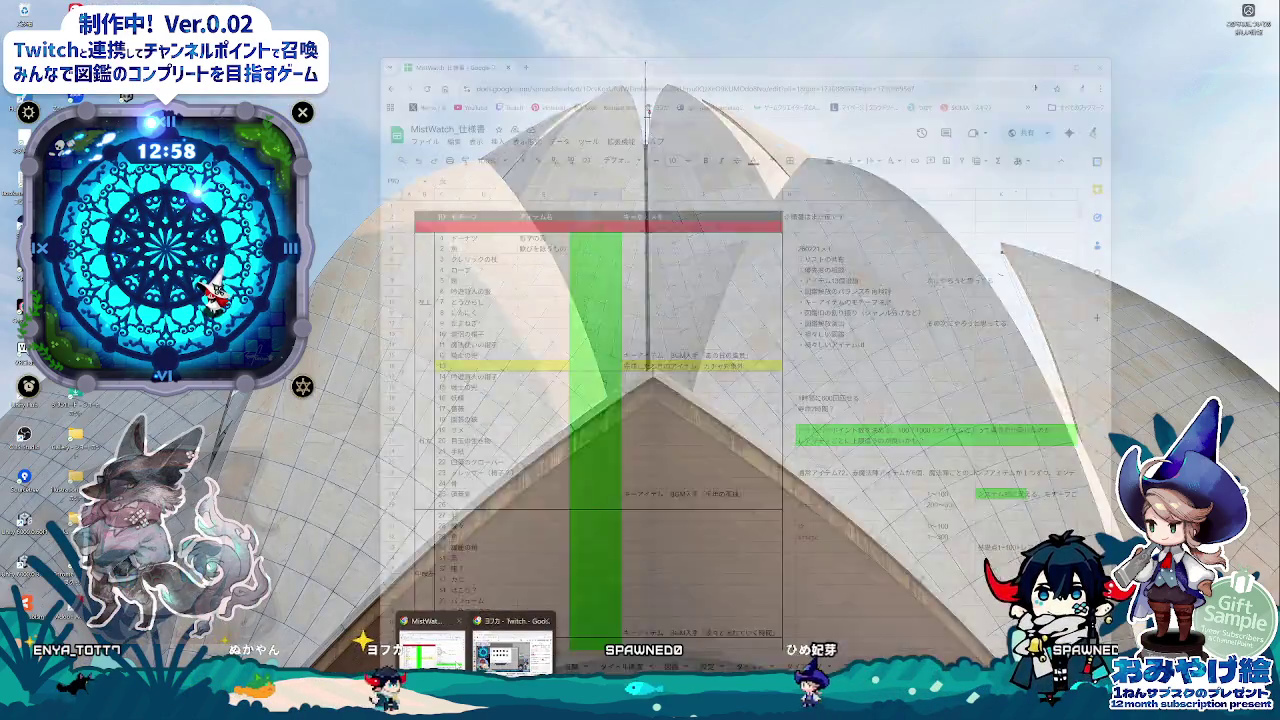
# Go to the 図鑑 sheet and delete the old card image from the 未入手 cell C30.
pyautogui.click(660, 628)
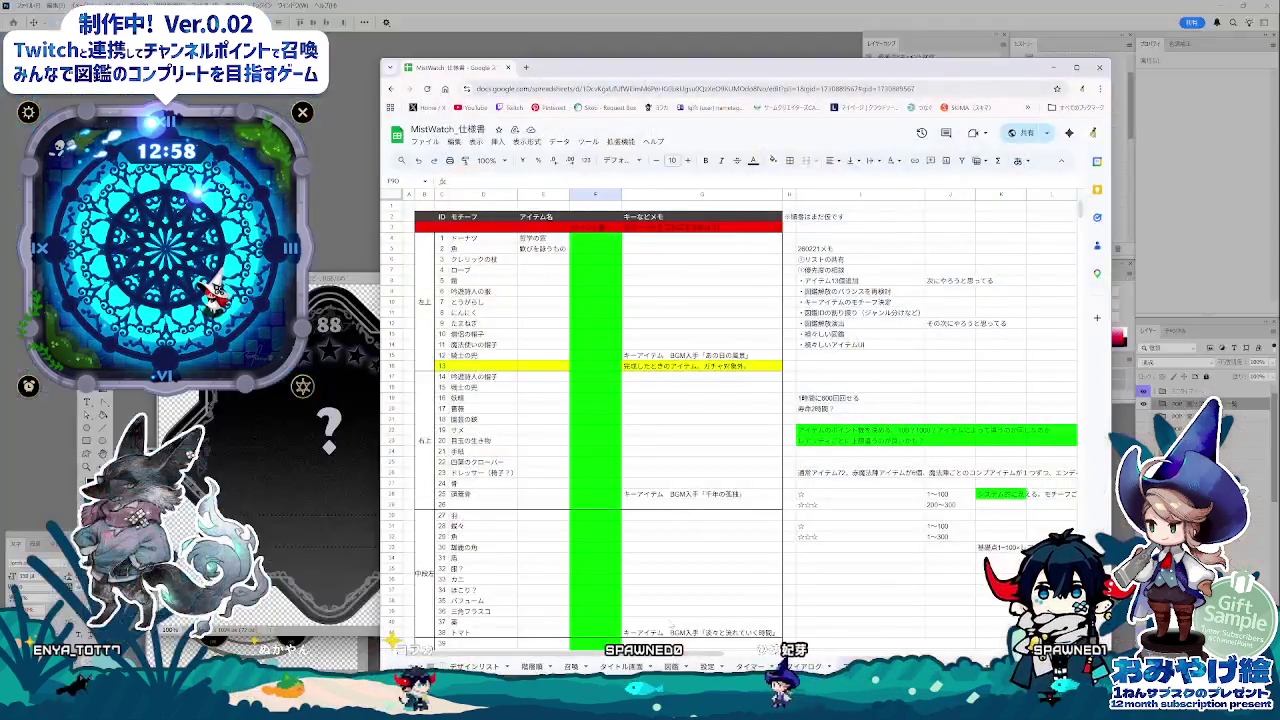
pyautogui.click(620, 666)
pyautogui.click(706, 666)
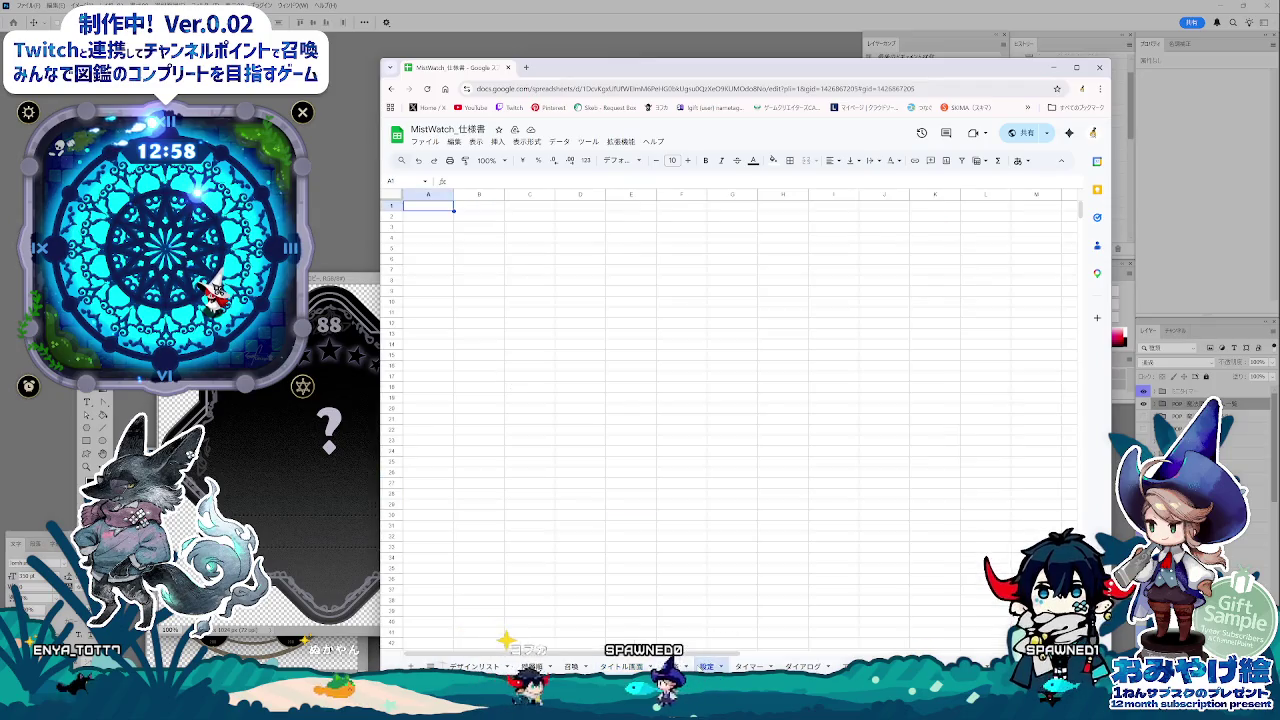
pyautogui.click(671, 666)
pyautogui.scroll(3, 674, 545)
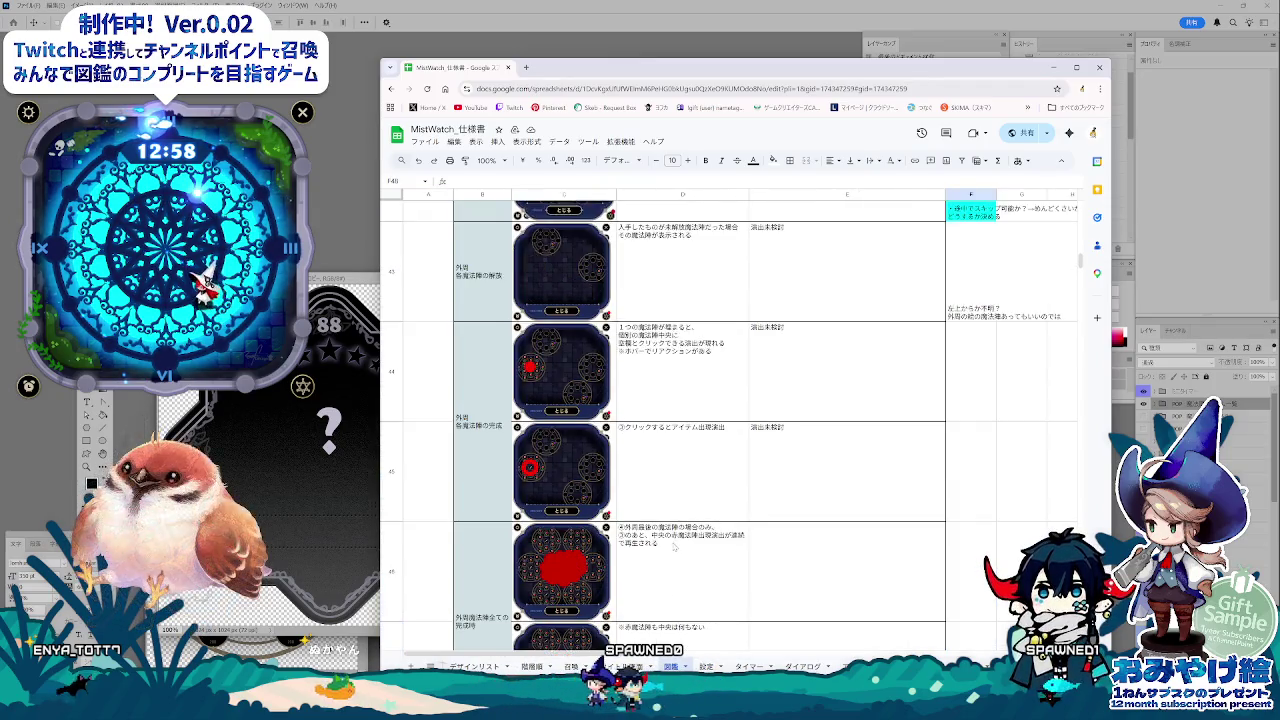
pyautogui.scroll(5, 674, 545)
pyautogui.scroll(5, 675, 547)
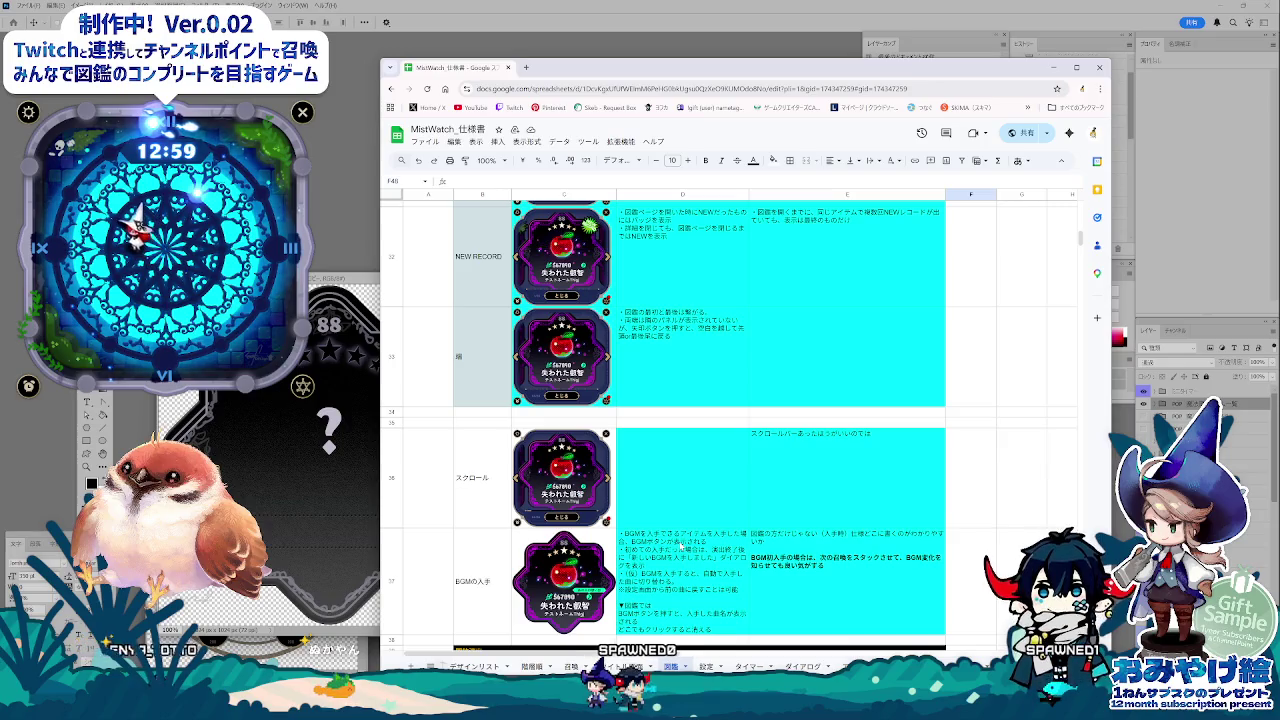
pyautogui.scroll(3, 683, 546)
pyautogui.scroll(3, 683, 546)
pyautogui.scroll(2, 683, 546)
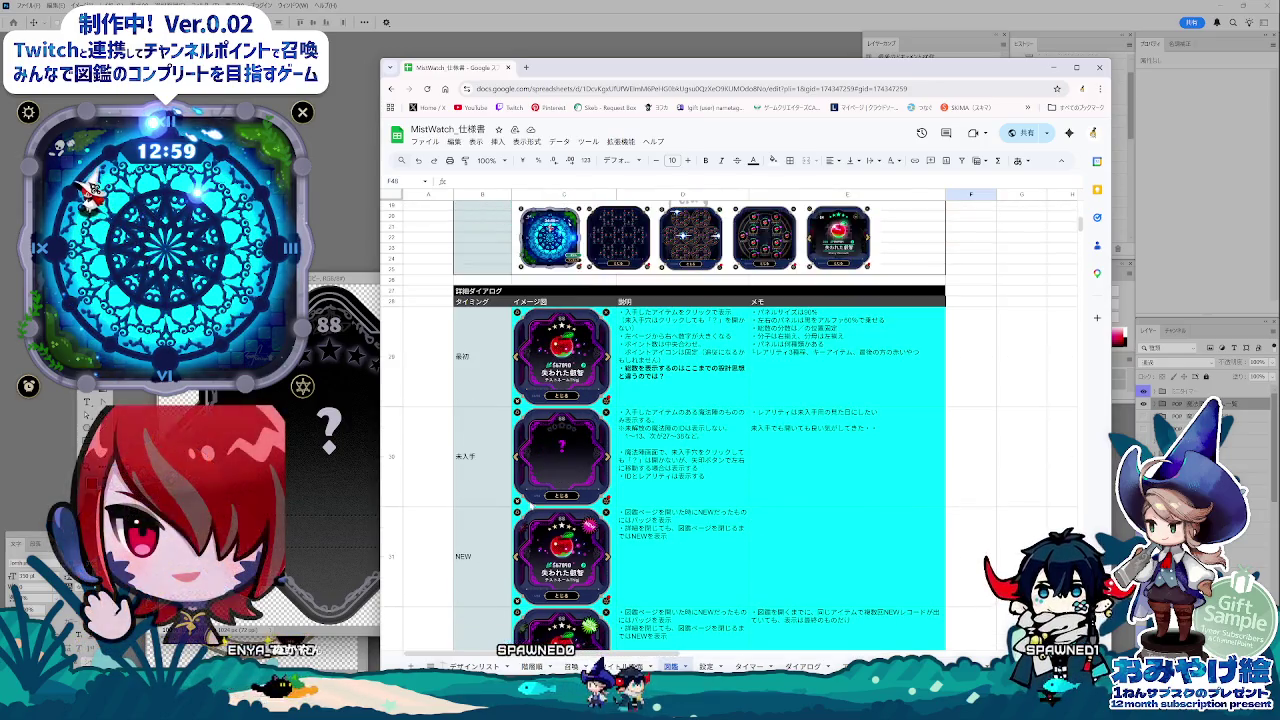
pyautogui.click(566, 480)
pyautogui.press('Delete')
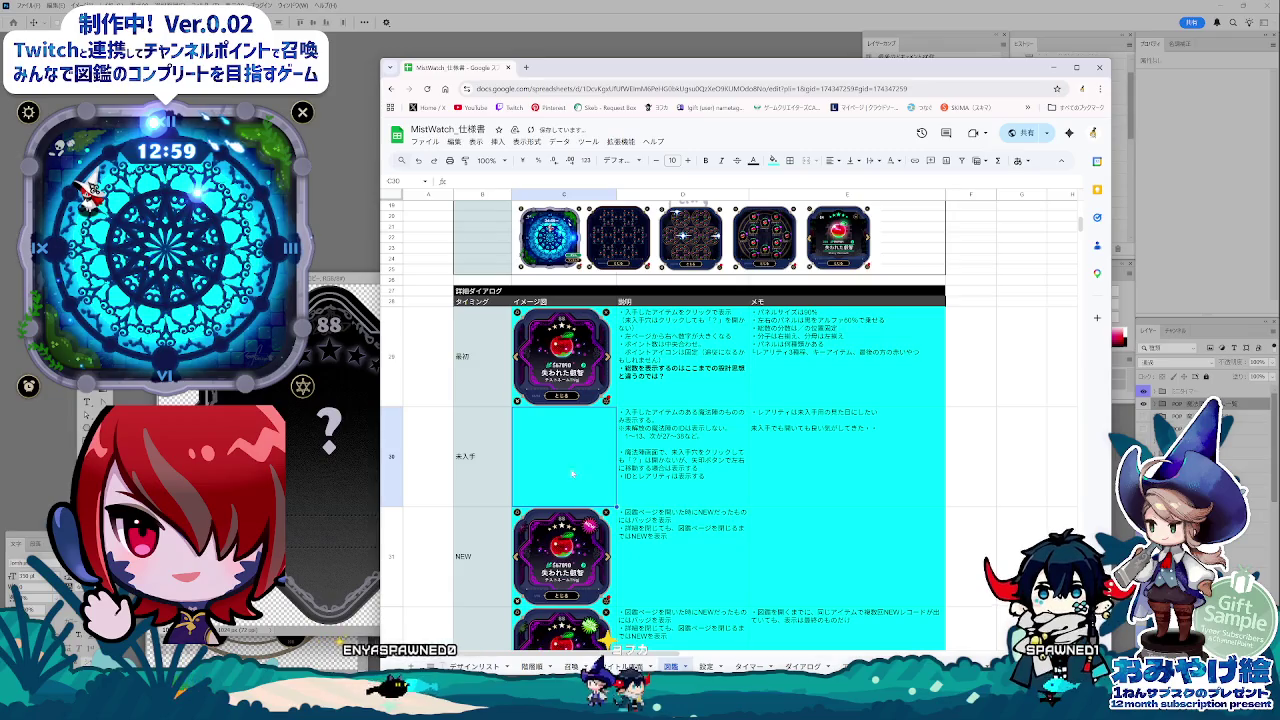
# Upload the new '?' card PNG into C30 as an in-cell image.
pyautogui.click(456, 142)
pyautogui.moveTo(498, 141)
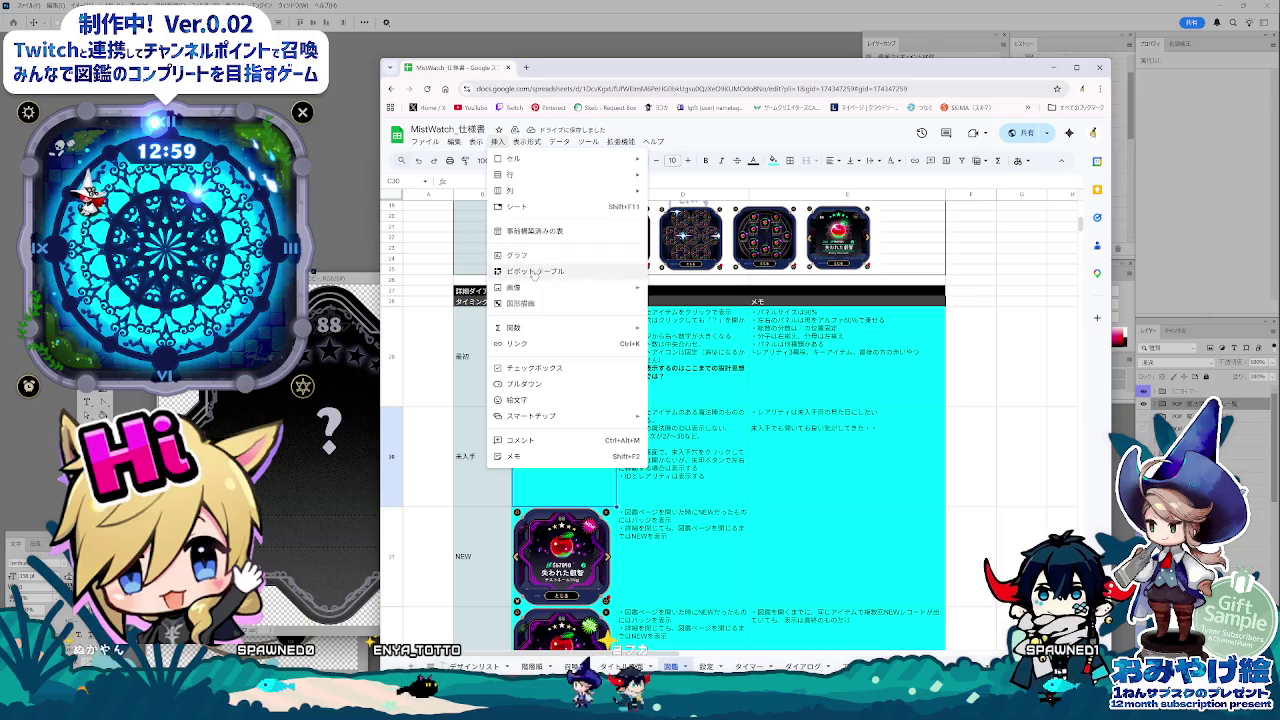
pyautogui.click(698, 306)
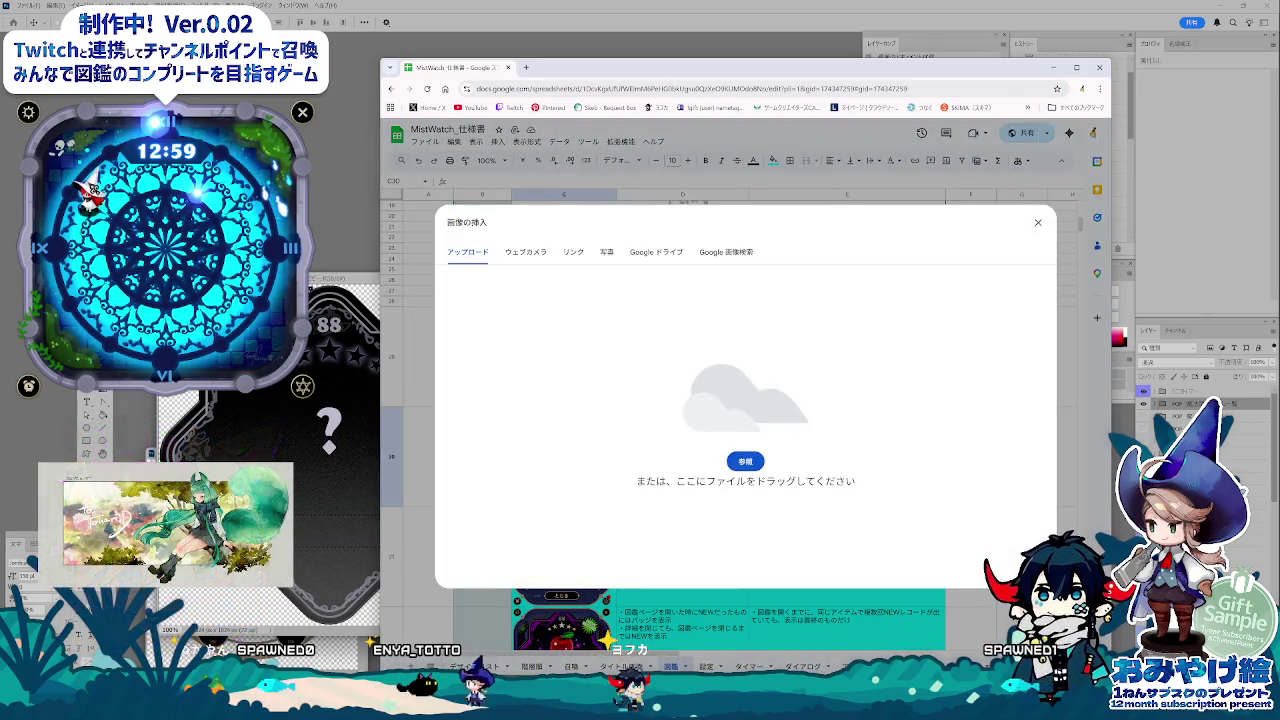
pyautogui.hotkey('alt', 'Tab')
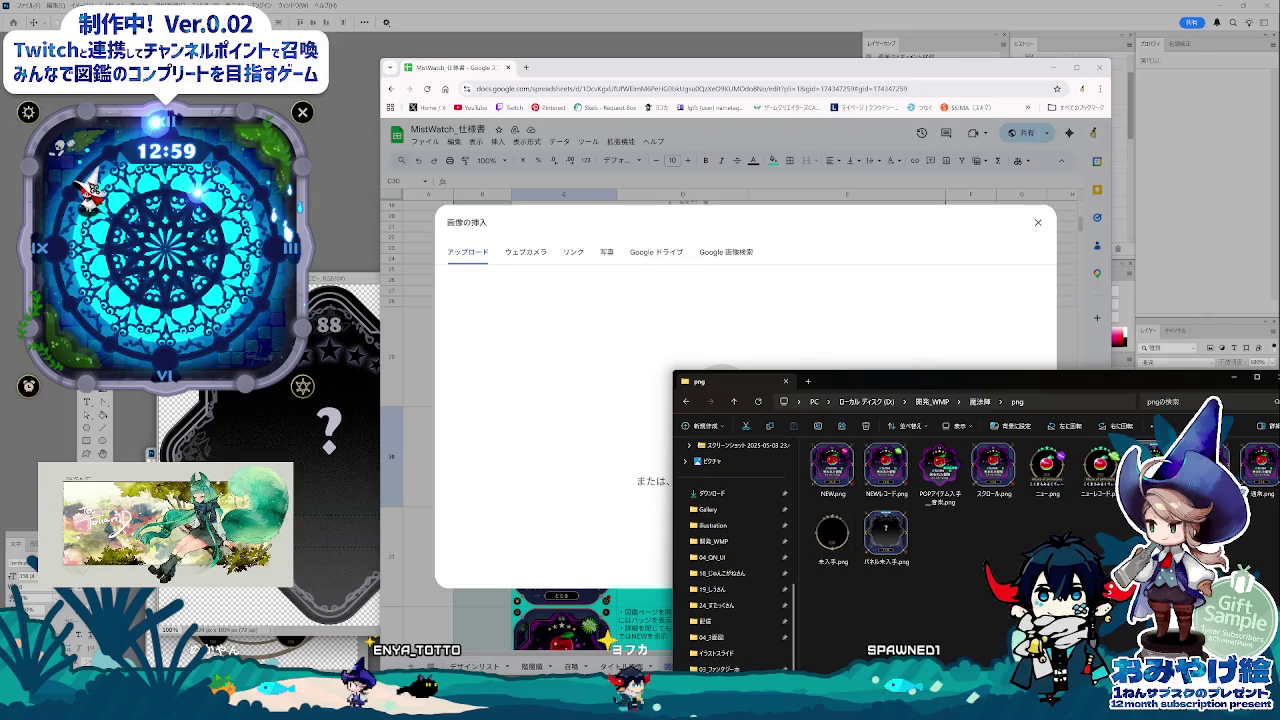
pyautogui.moveTo(885, 535); pyautogui.dragTo(610, 464)
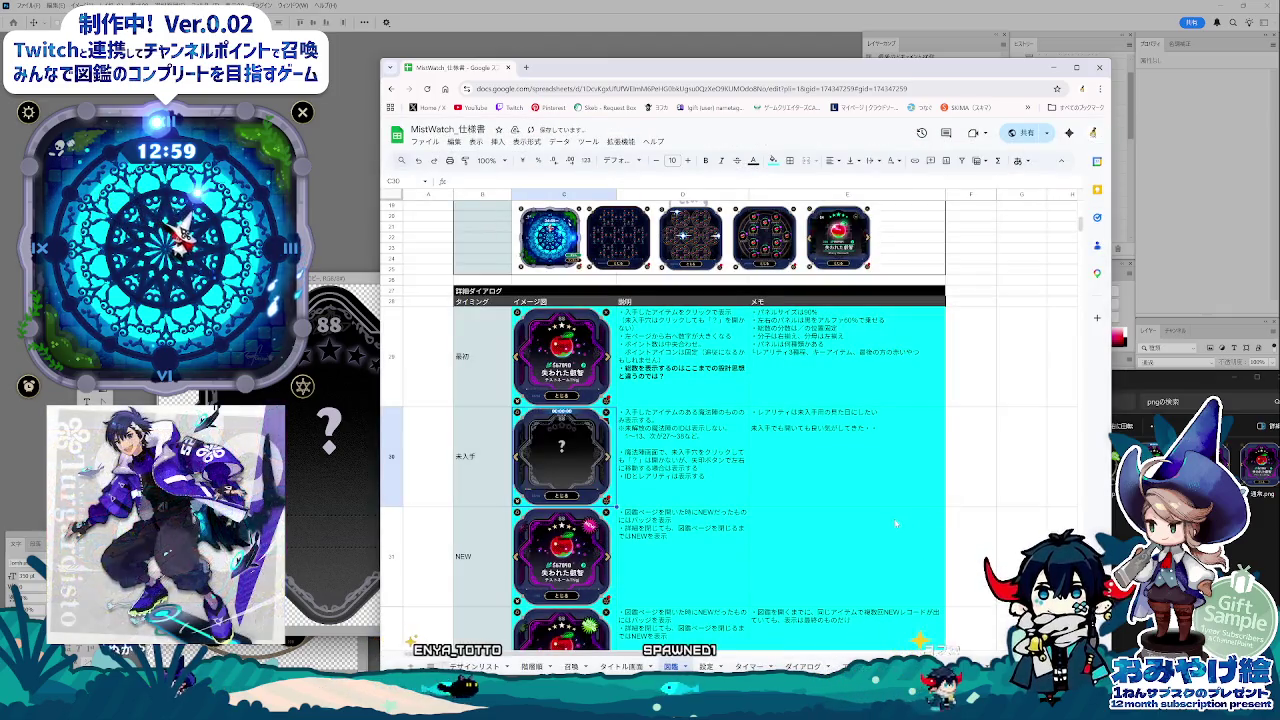
pyautogui.click(966, 560)
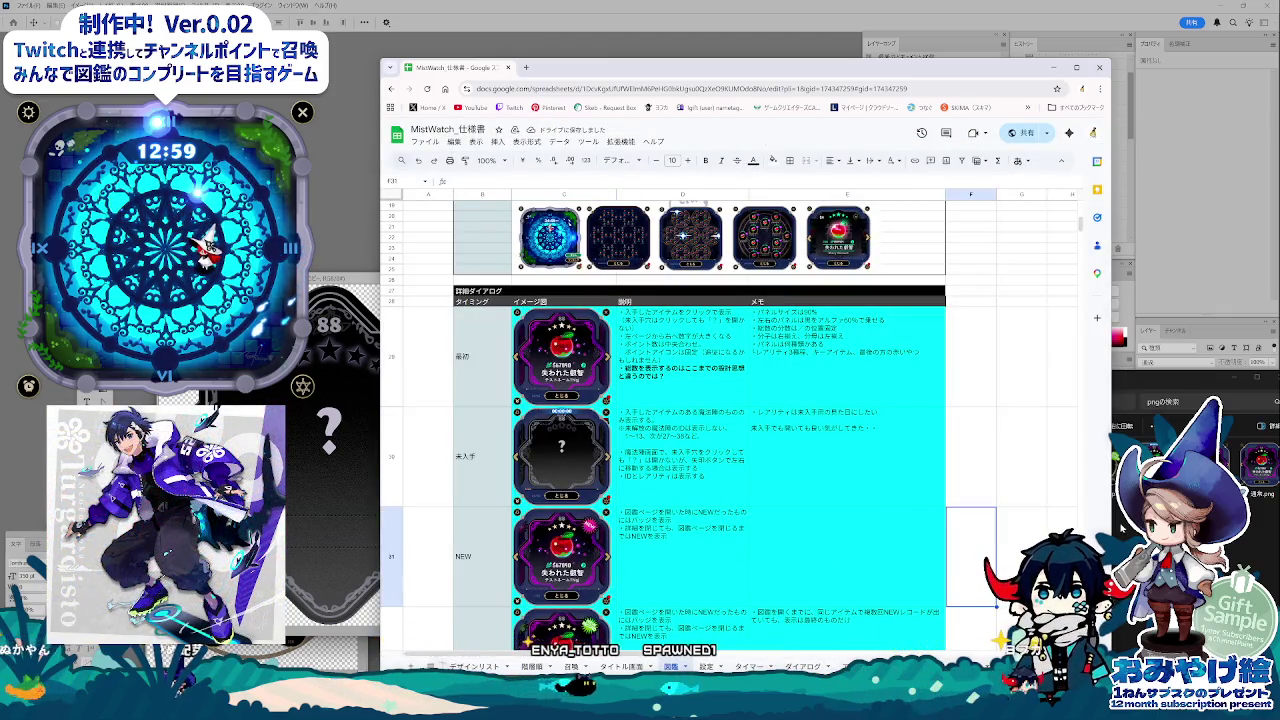
pyautogui.moveTo(1240, 372); pyautogui.dragTo(893, 612)
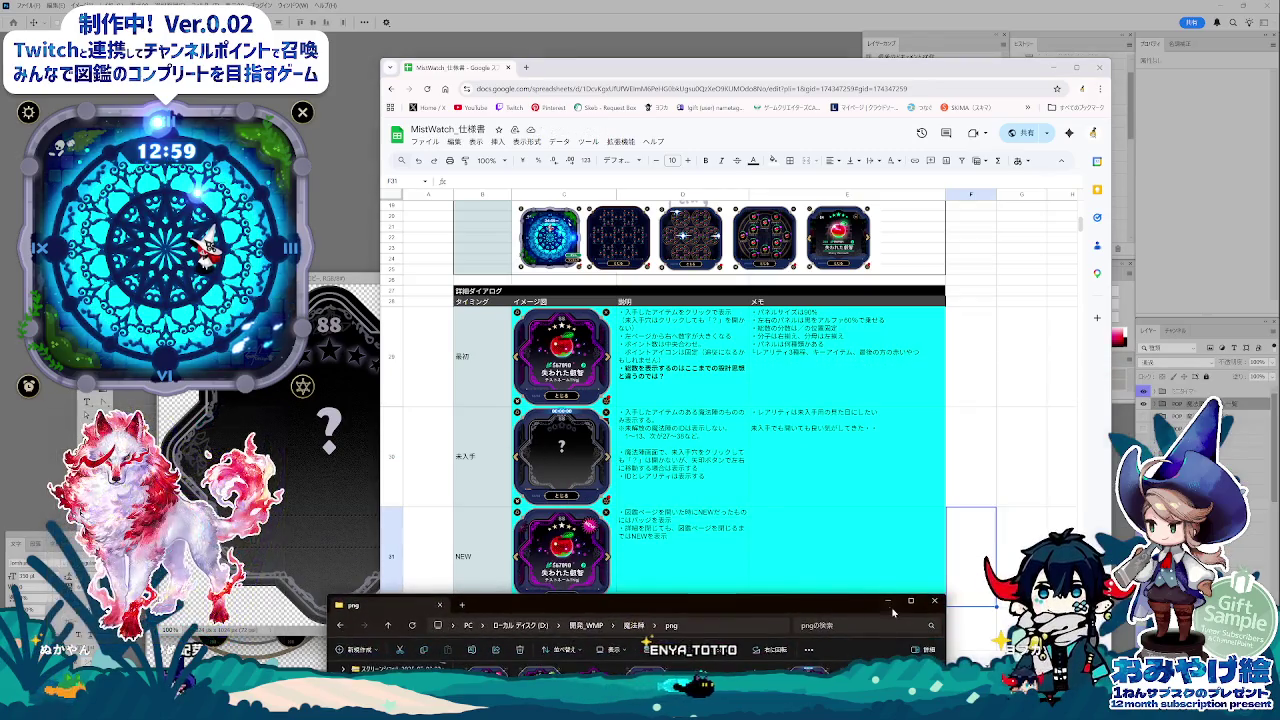
pyautogui.click(888, 602)
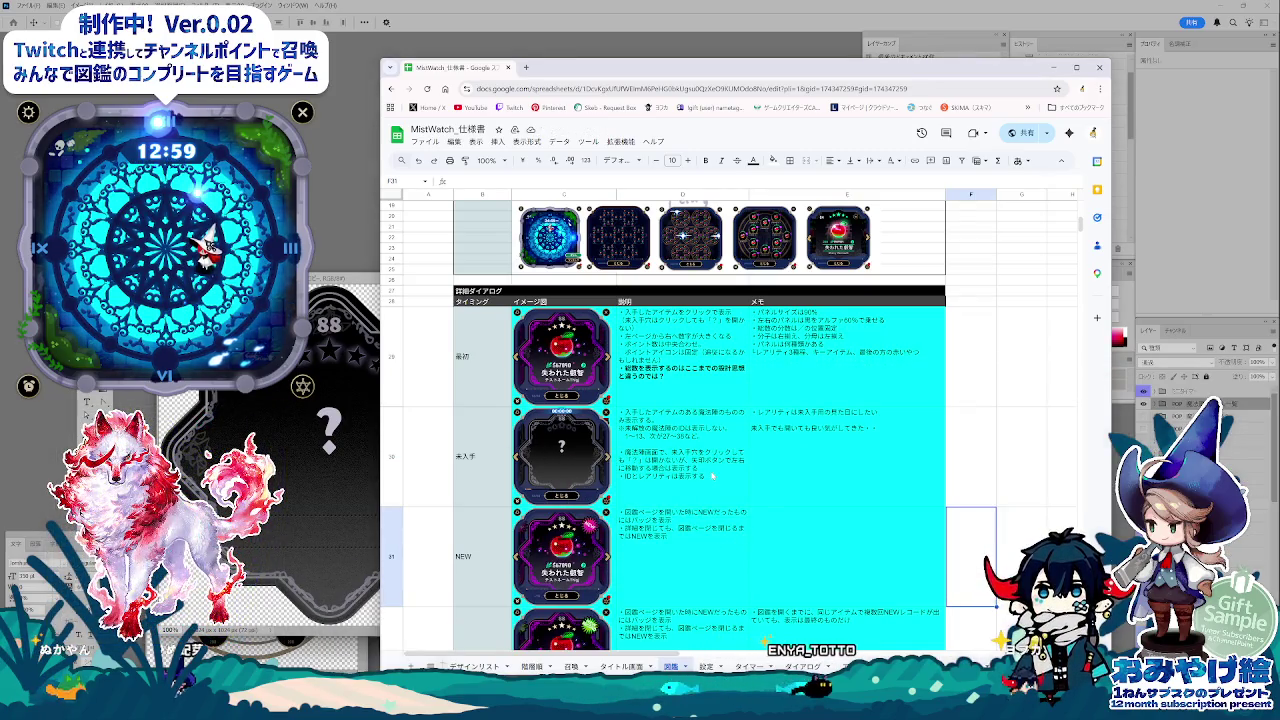
# Revise the 未入手 description in cell D30.
pyautogui.click(647, 413)
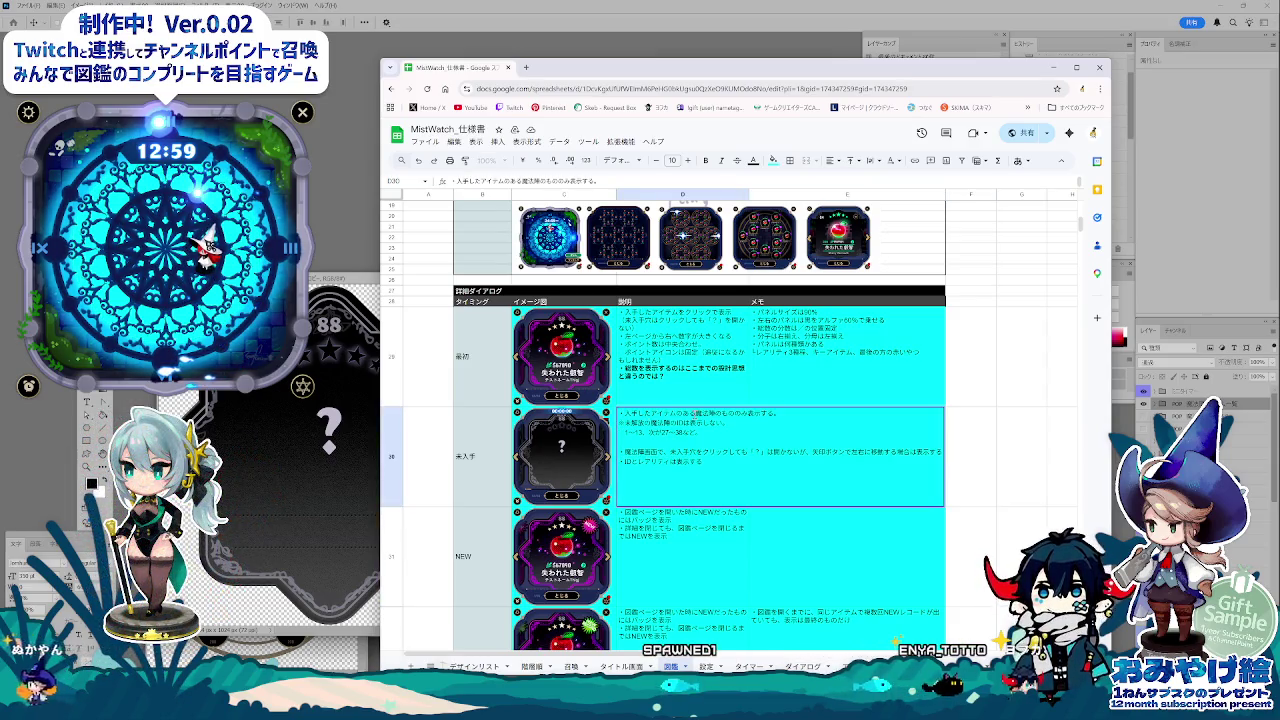
pyautogui.press('Tab')
pyautogui.press('Tab')
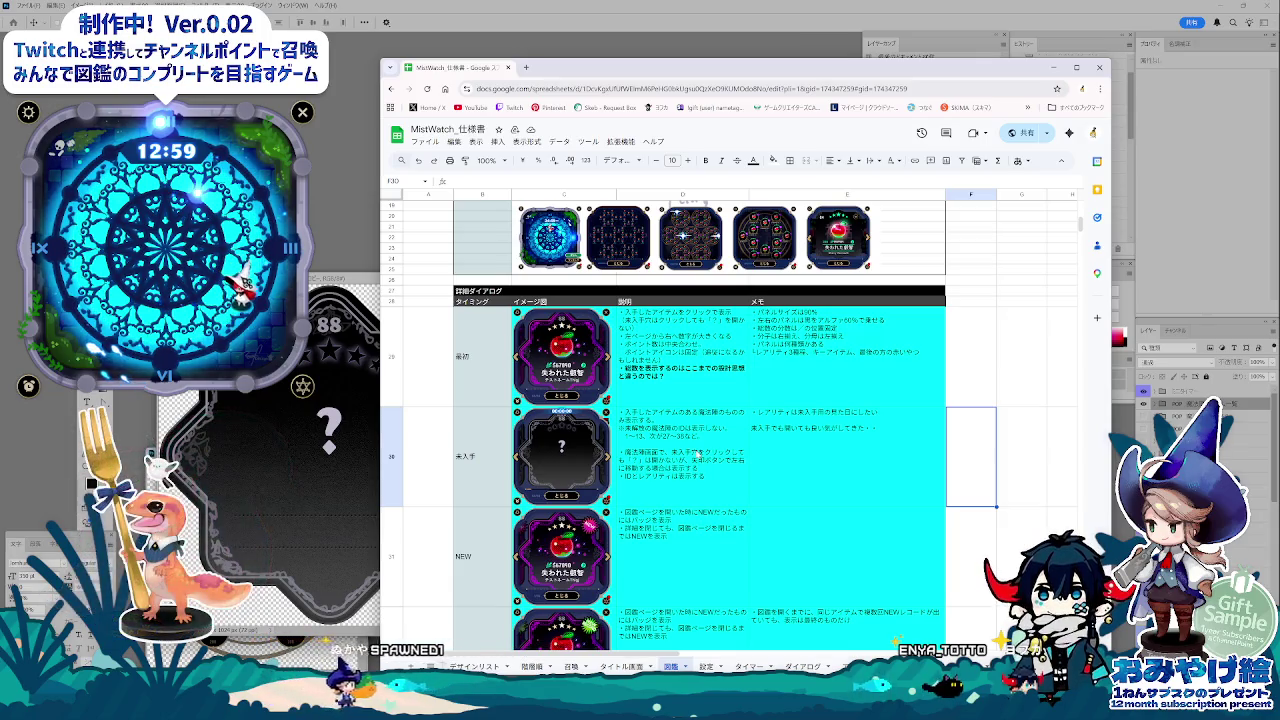
pyautogui.hotkey('alt', 'Tab')
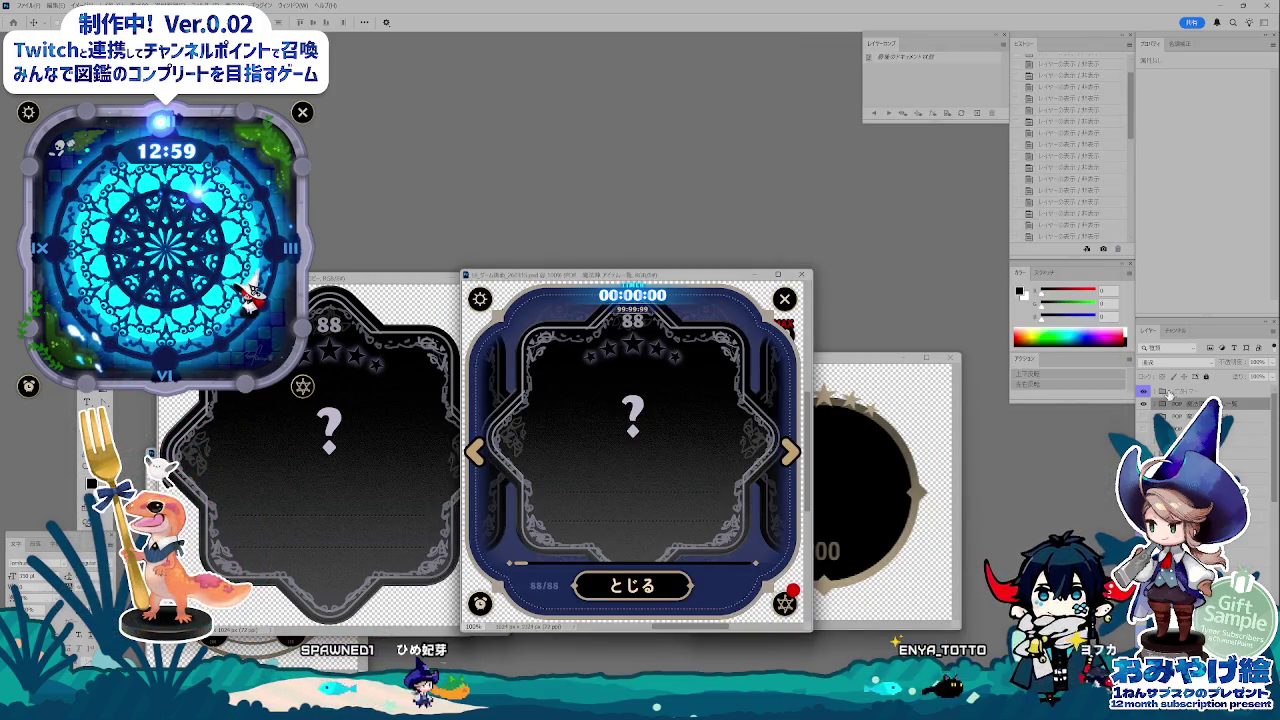
# Hide the timer layer and bring up the Save for Web preview, cancelling the save prompt.
pyautogui.press('Delete')
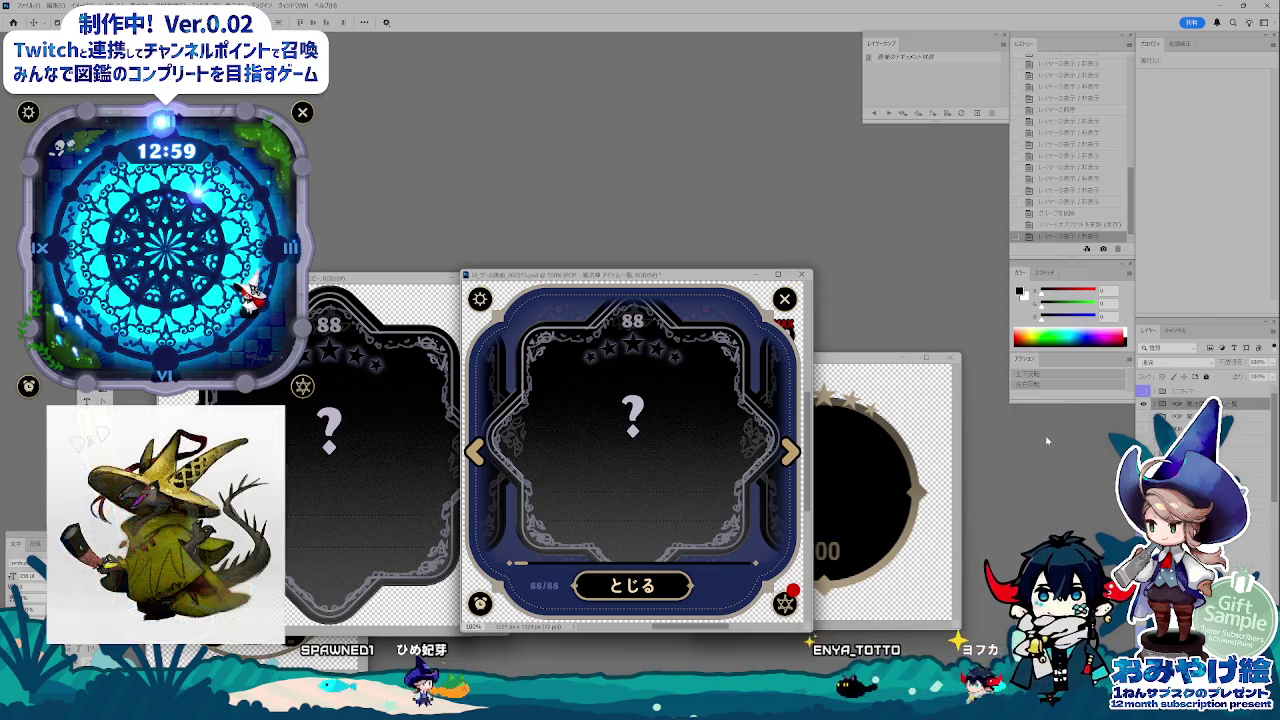
pyautogui.hotkey('ctrl', 'alt', 'shift', 's')
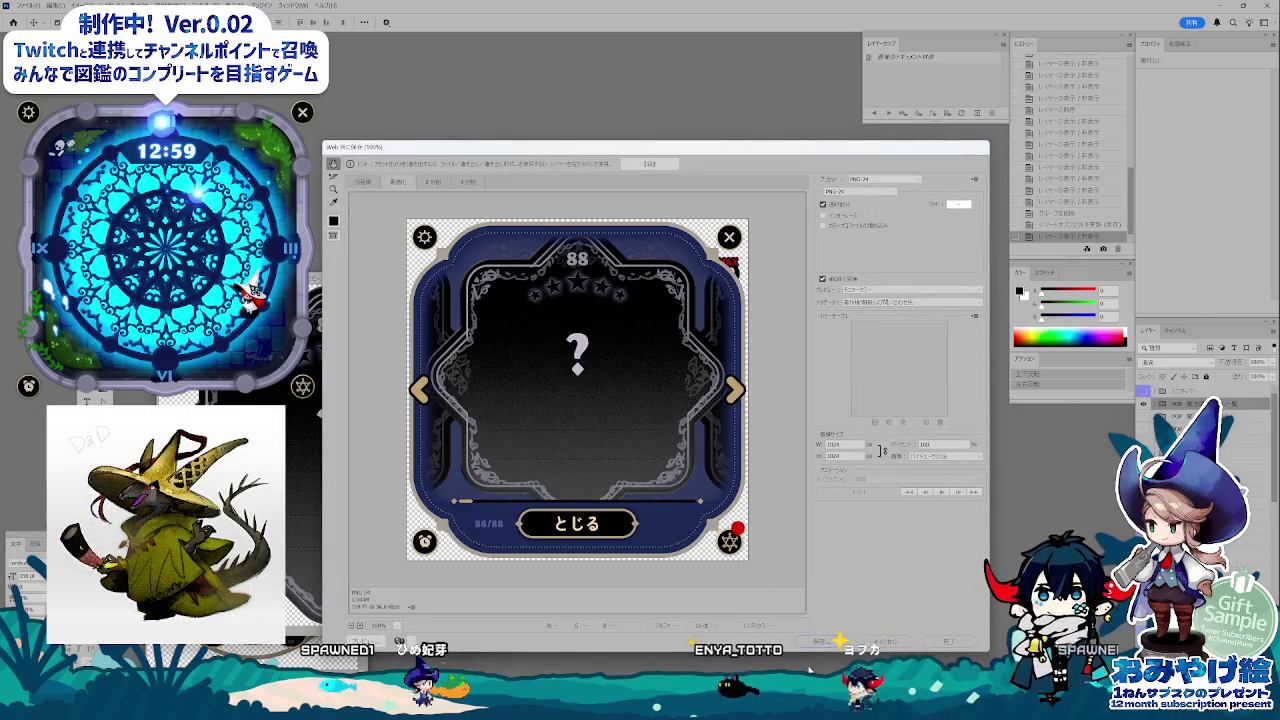
pyautogui.click(818, 641)
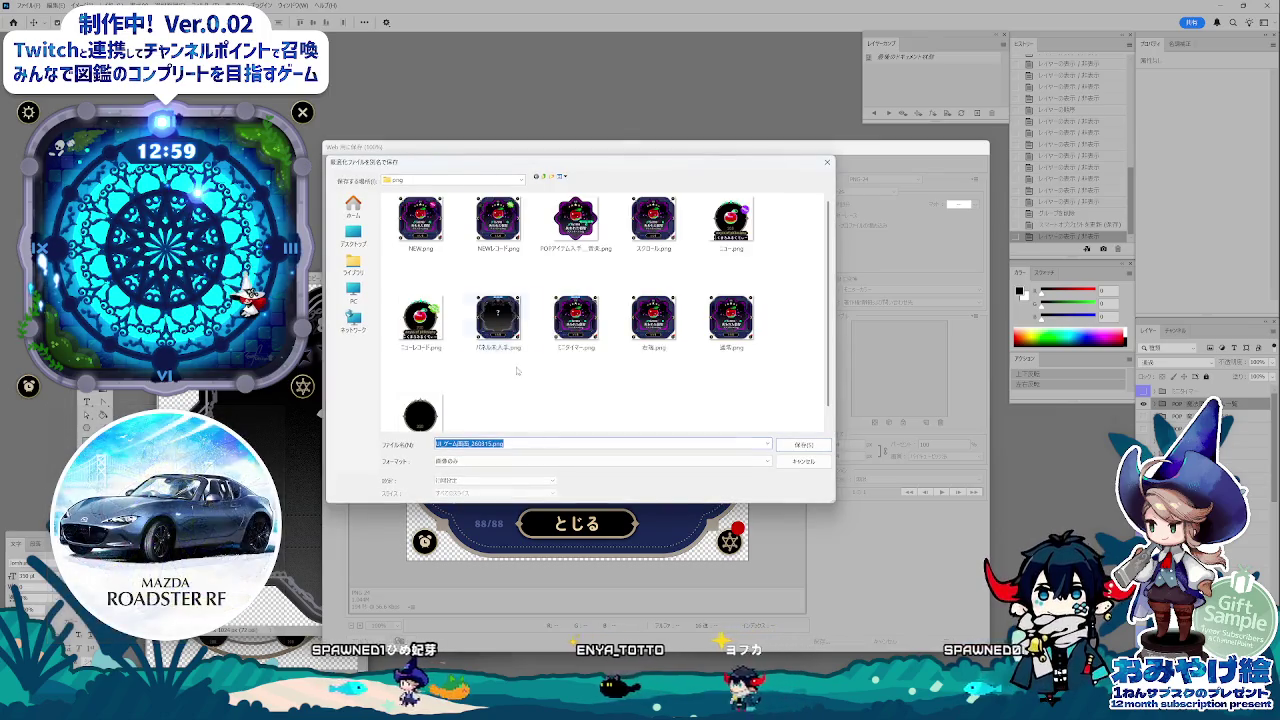
pyautogui.press('Return')
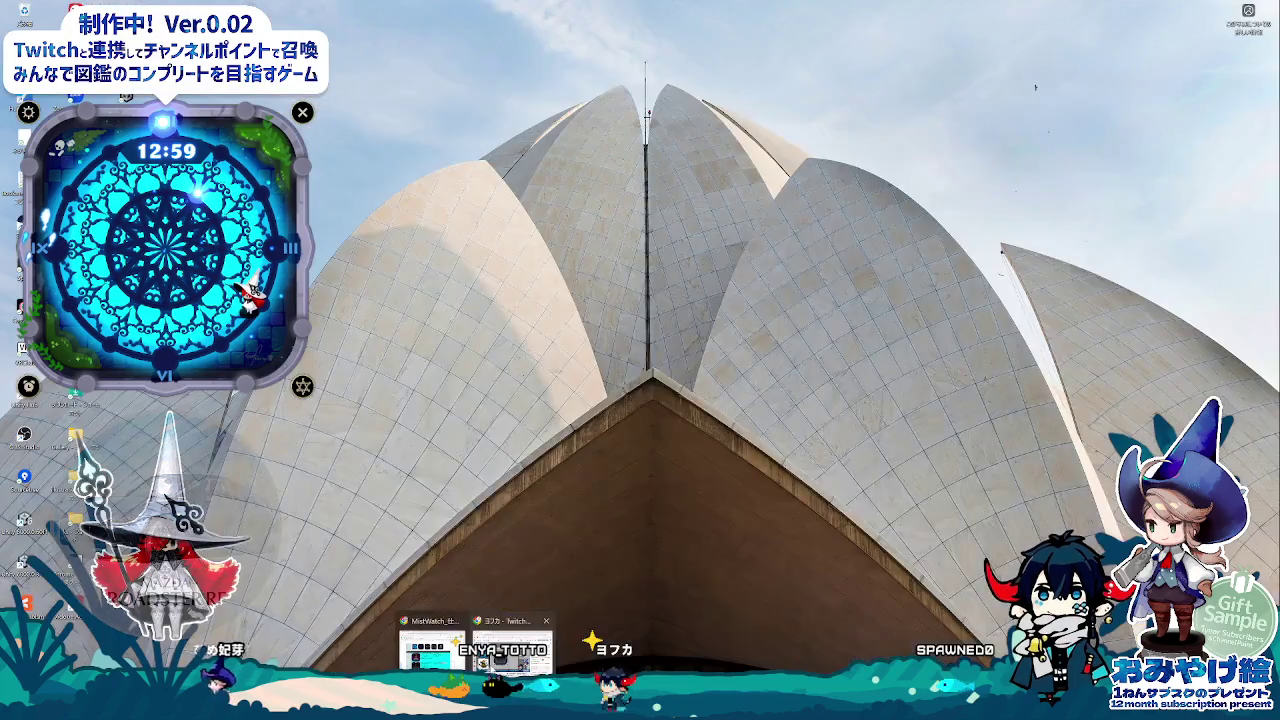
# Replace C30's old image with the exported grey-framed '?' card PNG as an in-cell image.
pyautogui.click(470, 615)
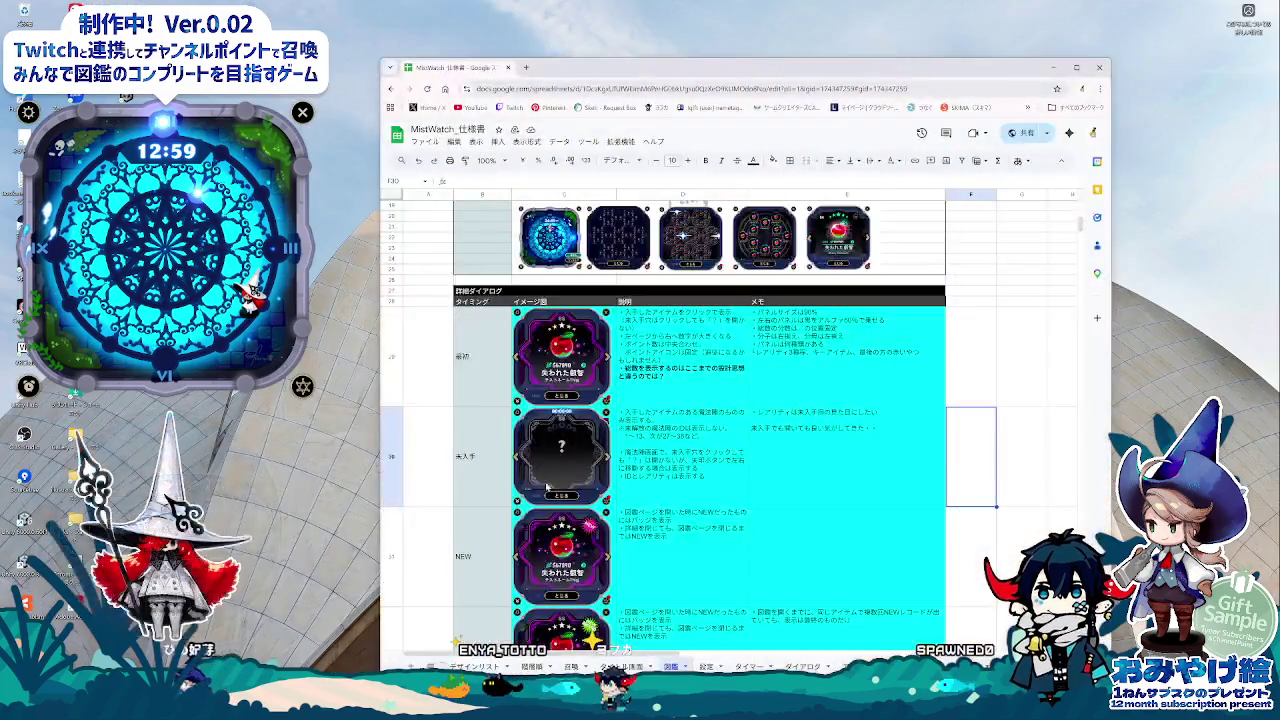
pyautogui.click(563, 487)
pyautogui.press('Delete')
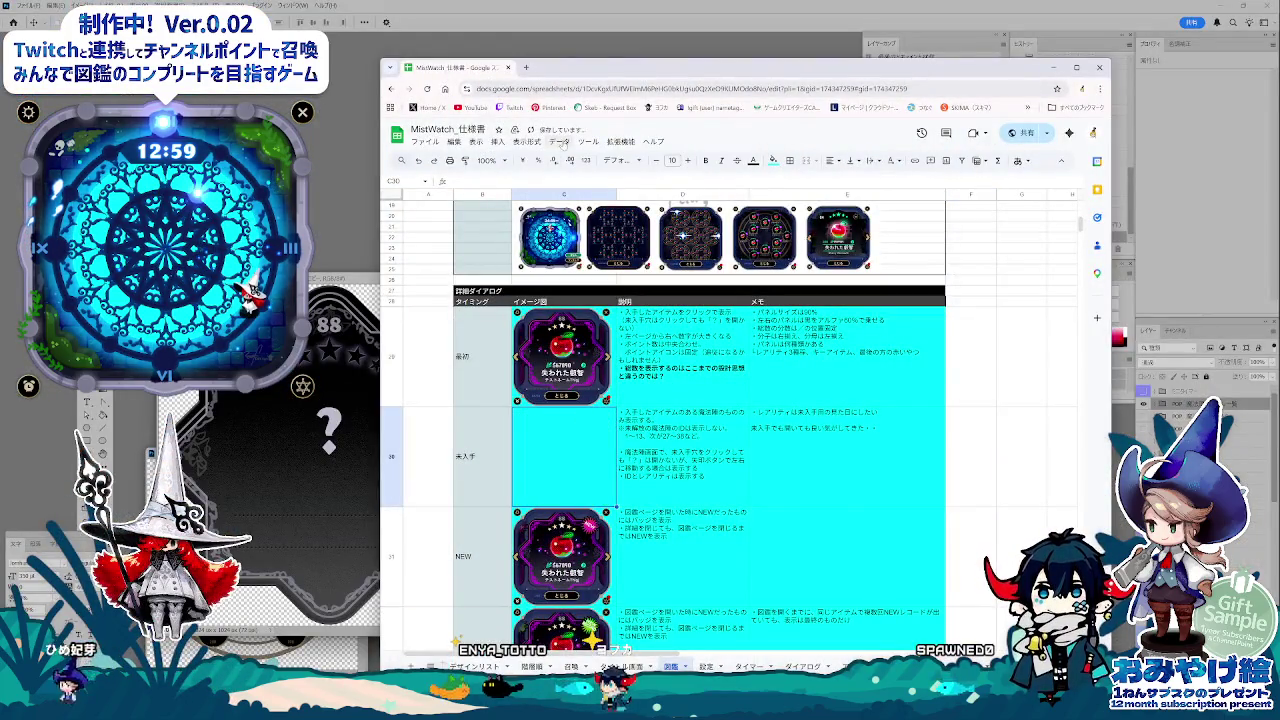
pyautogui.click(497, 142)
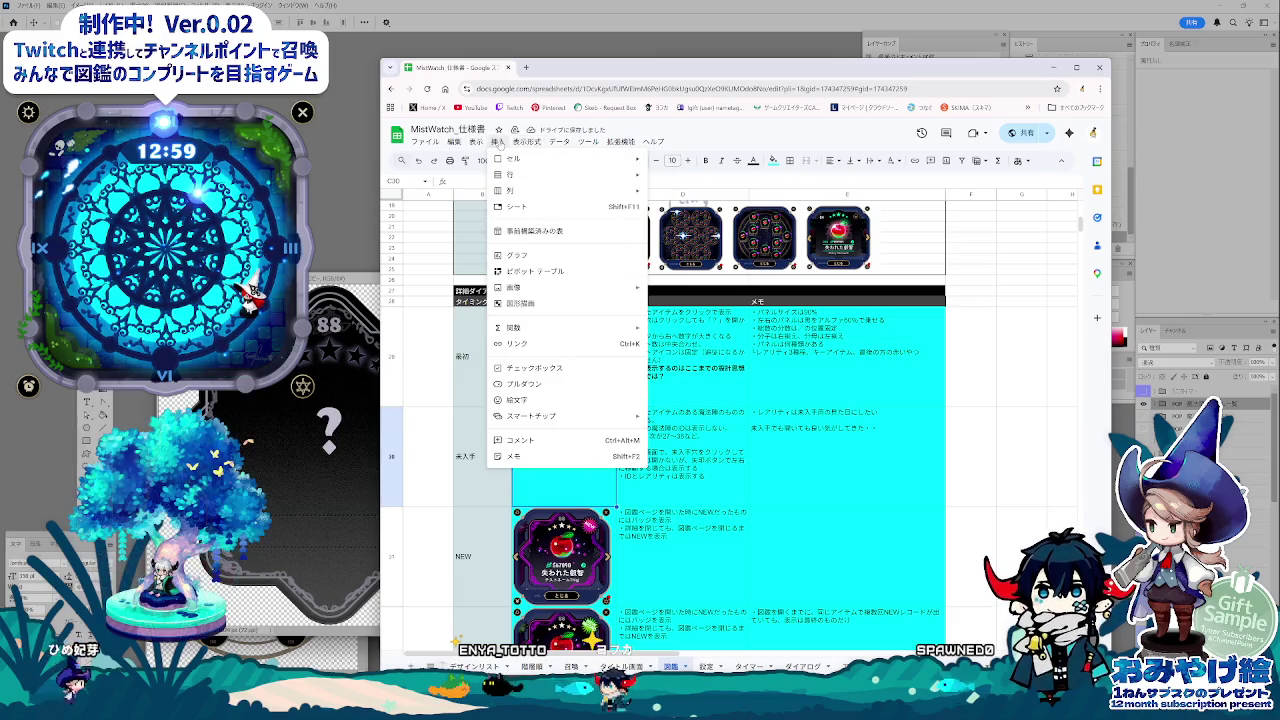
pyautogui.moveTo(530, 287)
pyautogui.click(700, 289)
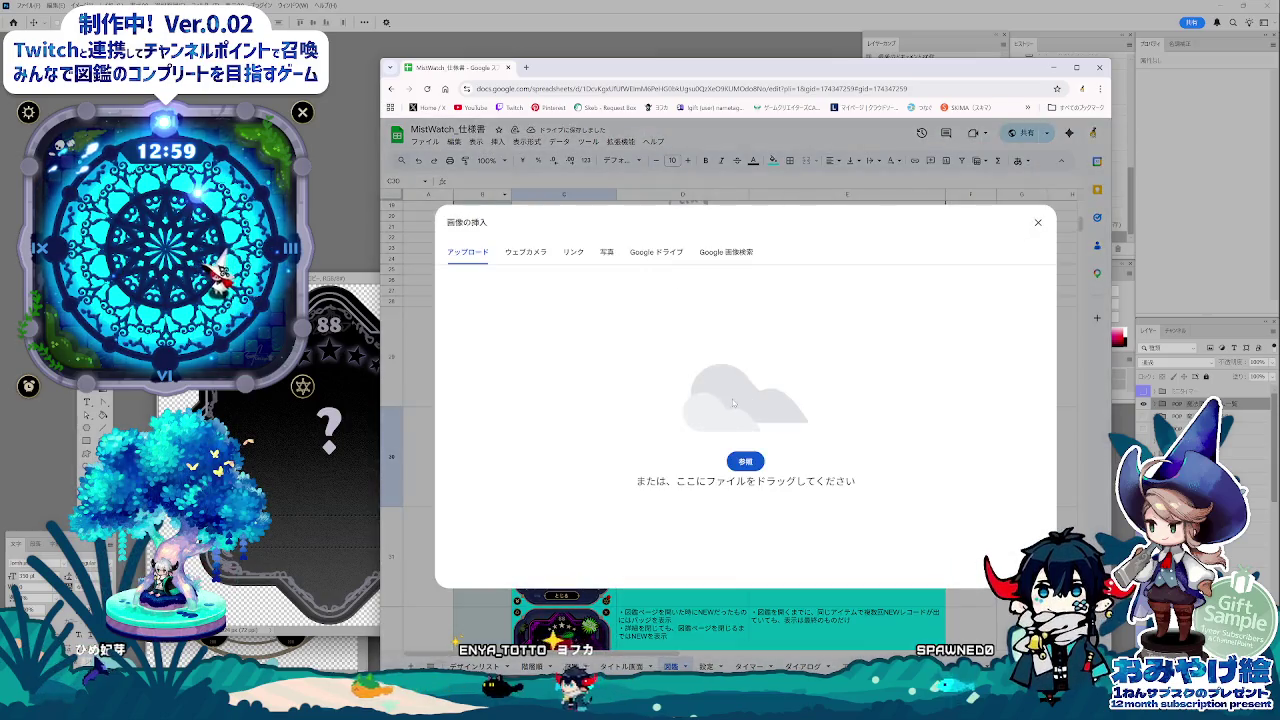
pyautogui.hotkey('alt', 'Tab')
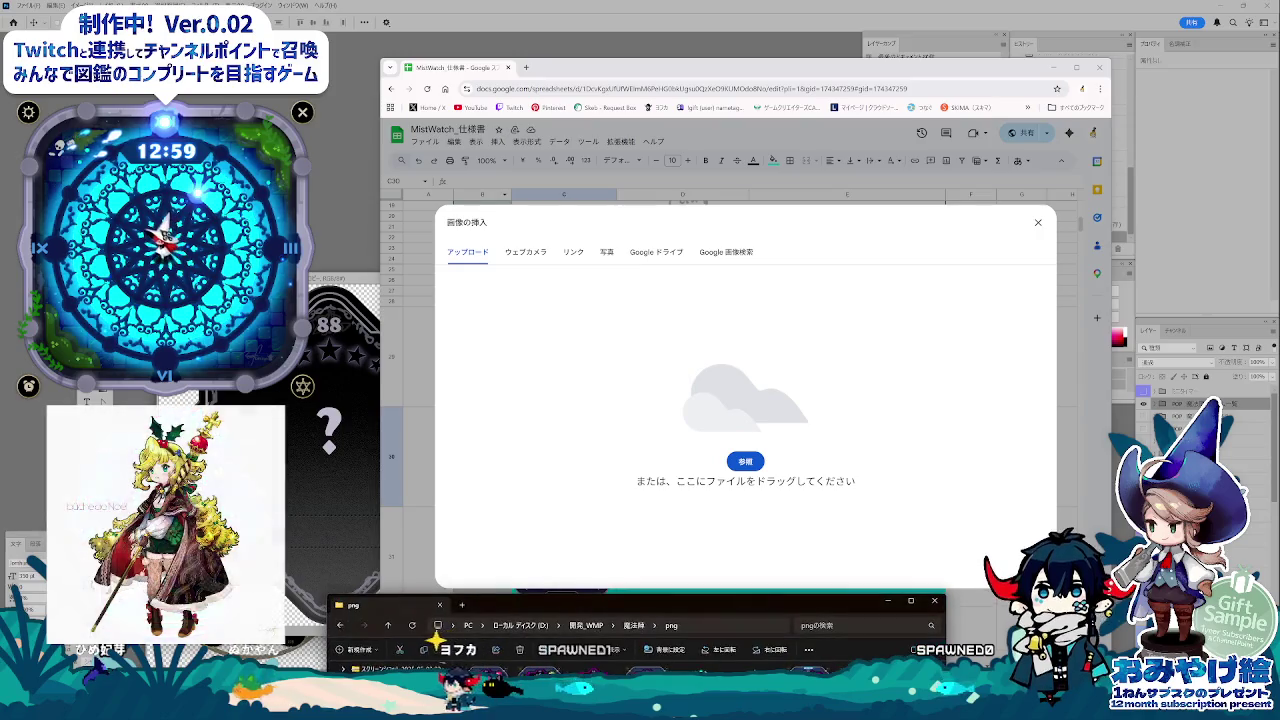
pyautogui.moveTo(687, 596); pyautogui.dragTo(1086, 365)
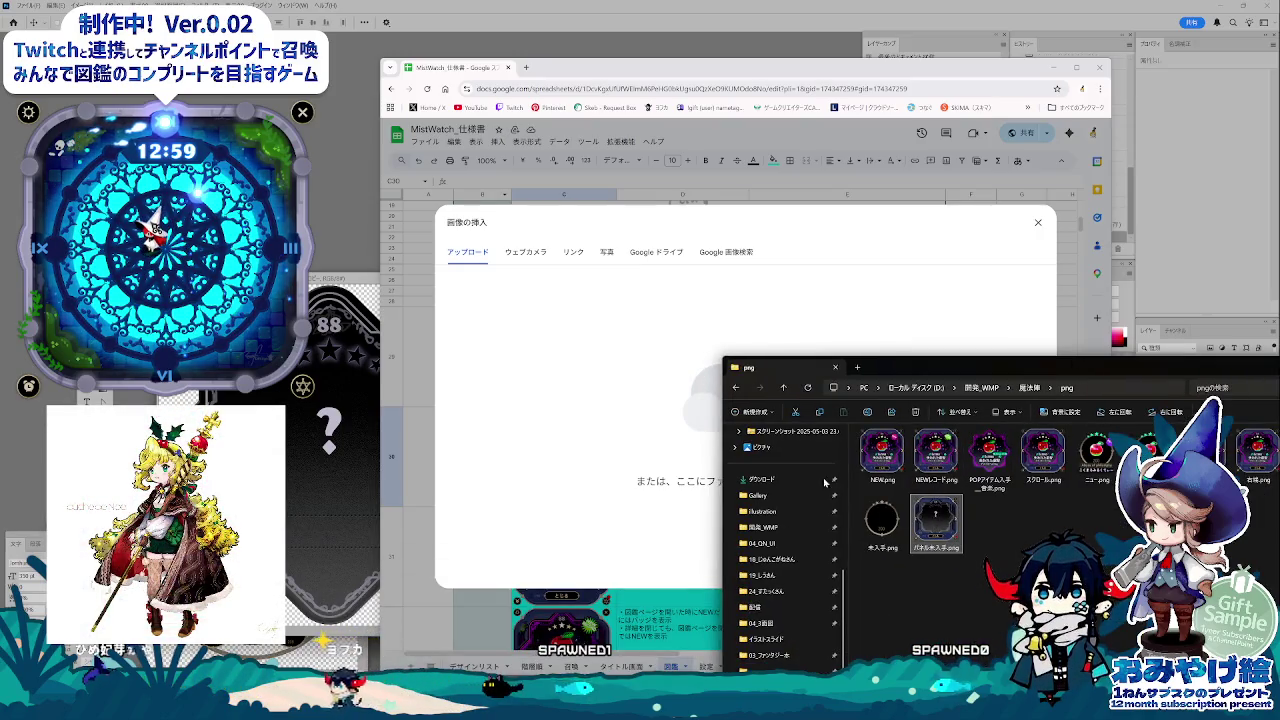
pyautogui.moveTo(824, 482); pyautogui.dragTo(726, 457)
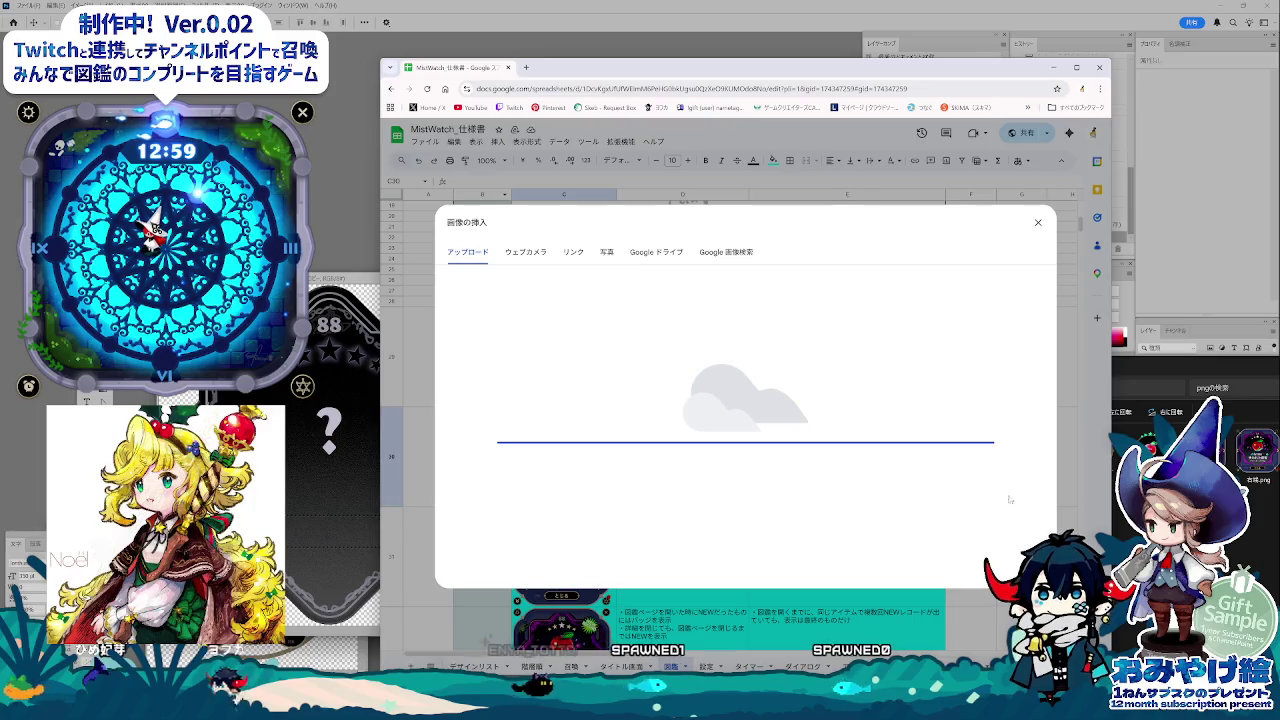
pyautogui.hotkey('alt', 'Tab')
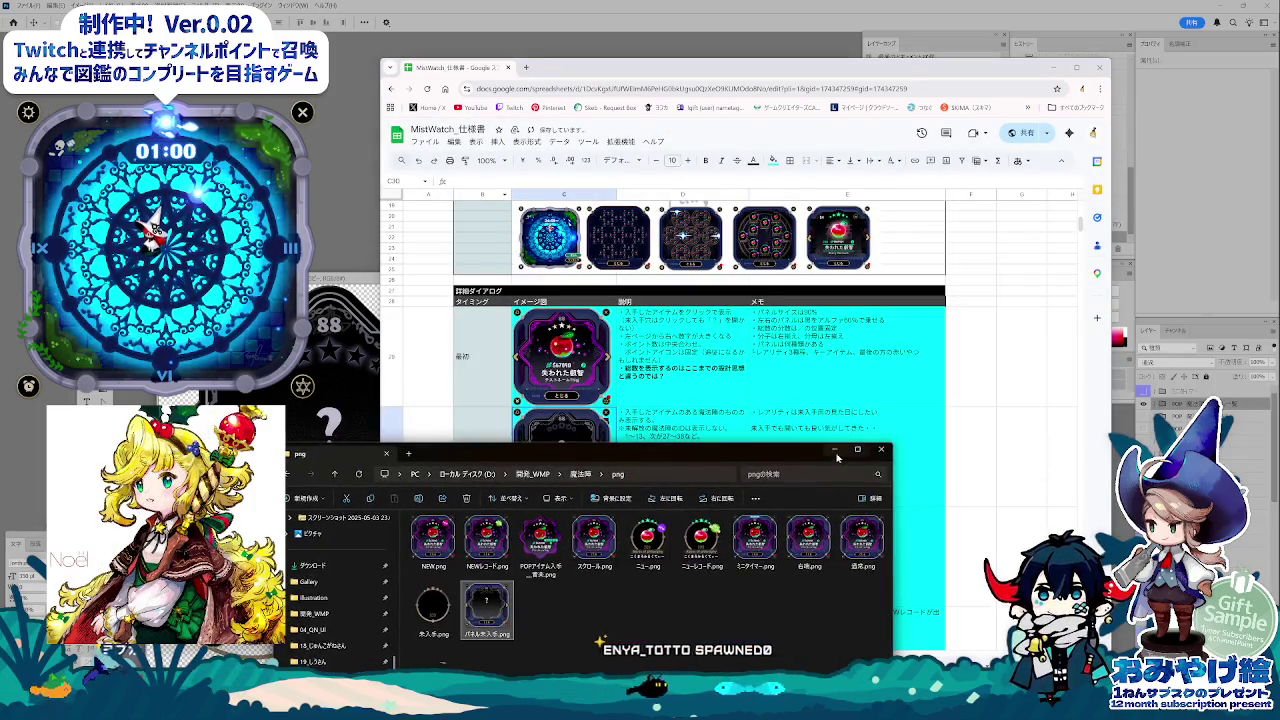
pyautogui.click(835, 450)
pyautogui.click(981, 540)
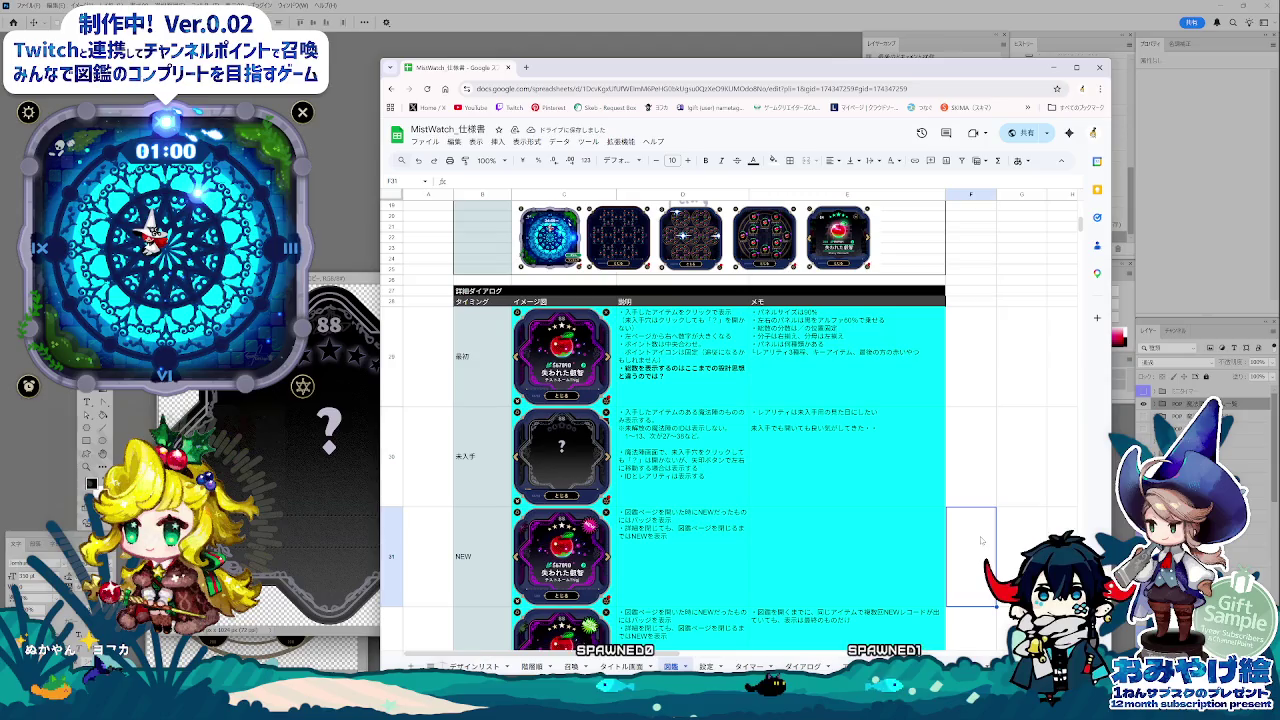
# Scroll the 図鑑 sheet, check the タイトル画面 sheet, return to 図鑑, then minimise Chrome.
pyautogui.scroll(-1, 985, 505)
pyautogui.scroll(-1, 986, 507)
pyautogui.scroll(-1, 987, 509)
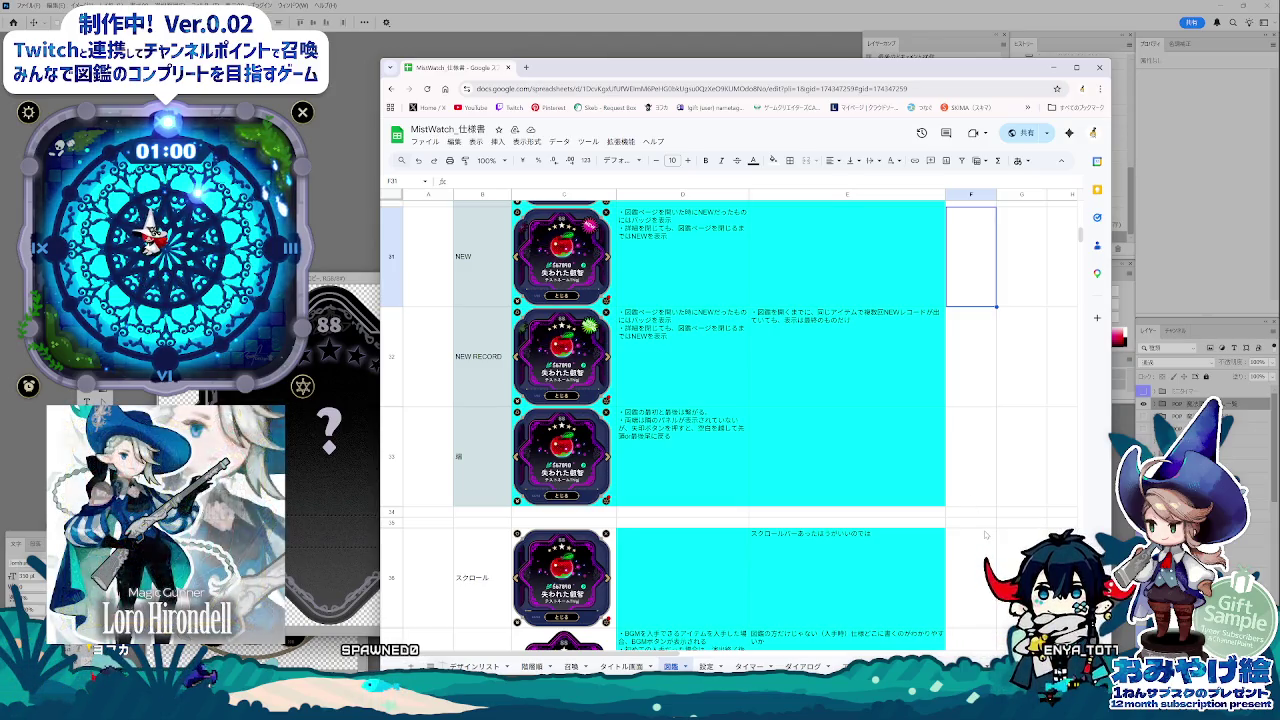
pyautogui.scroll(2, 985, 535)
pyautogui.scroll(2, 985, 535)
pyautogui.scroll(2, 985, 534)
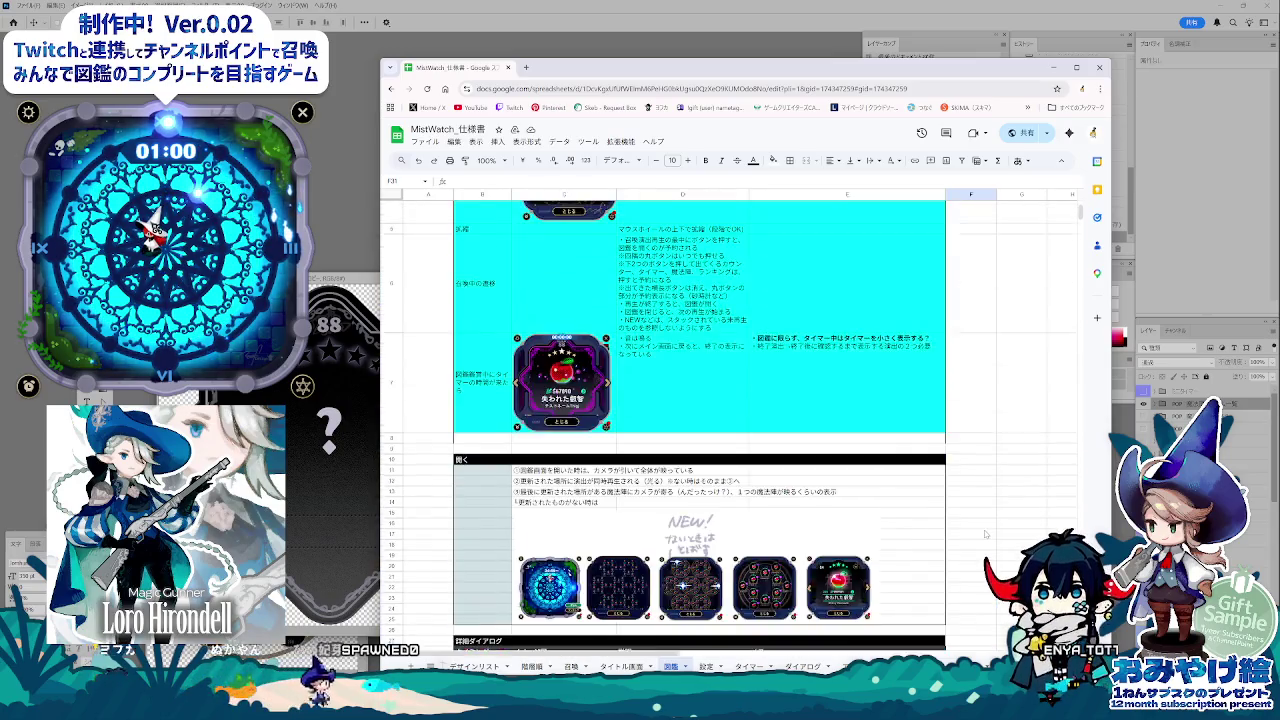
pyautogui.scroll(2, 985, 533)
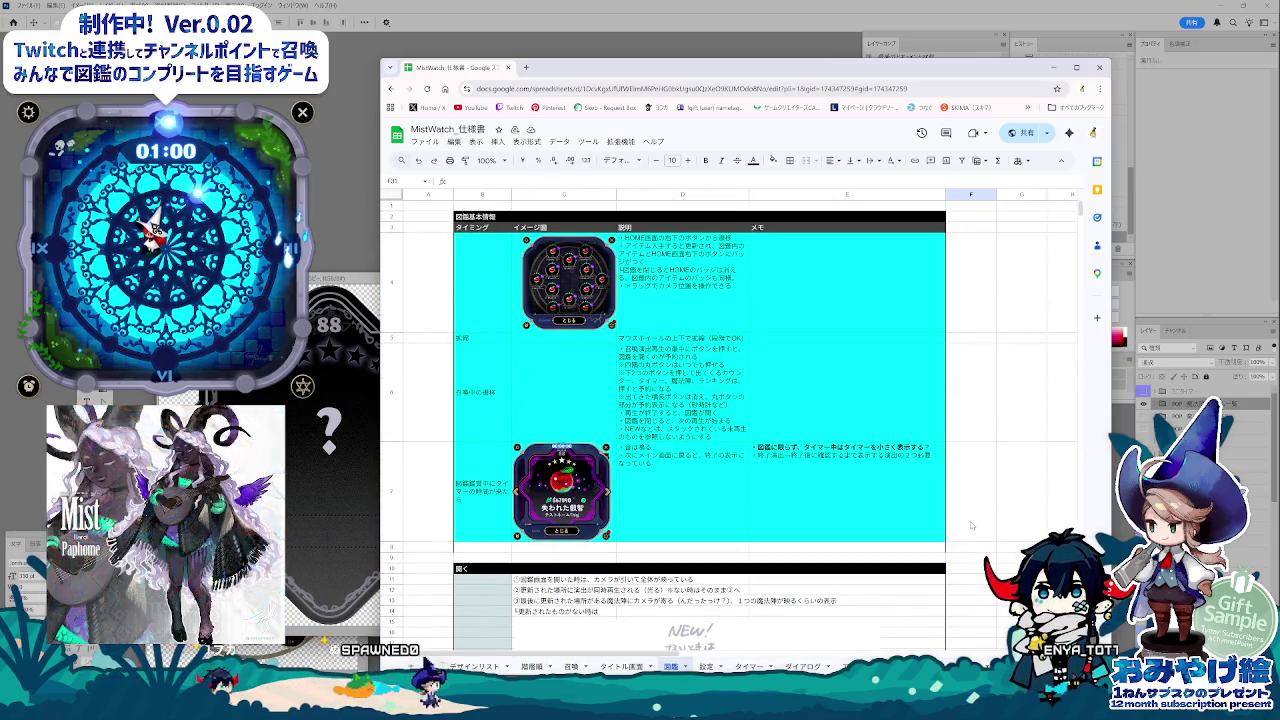
pyautogui.click(620, 666)
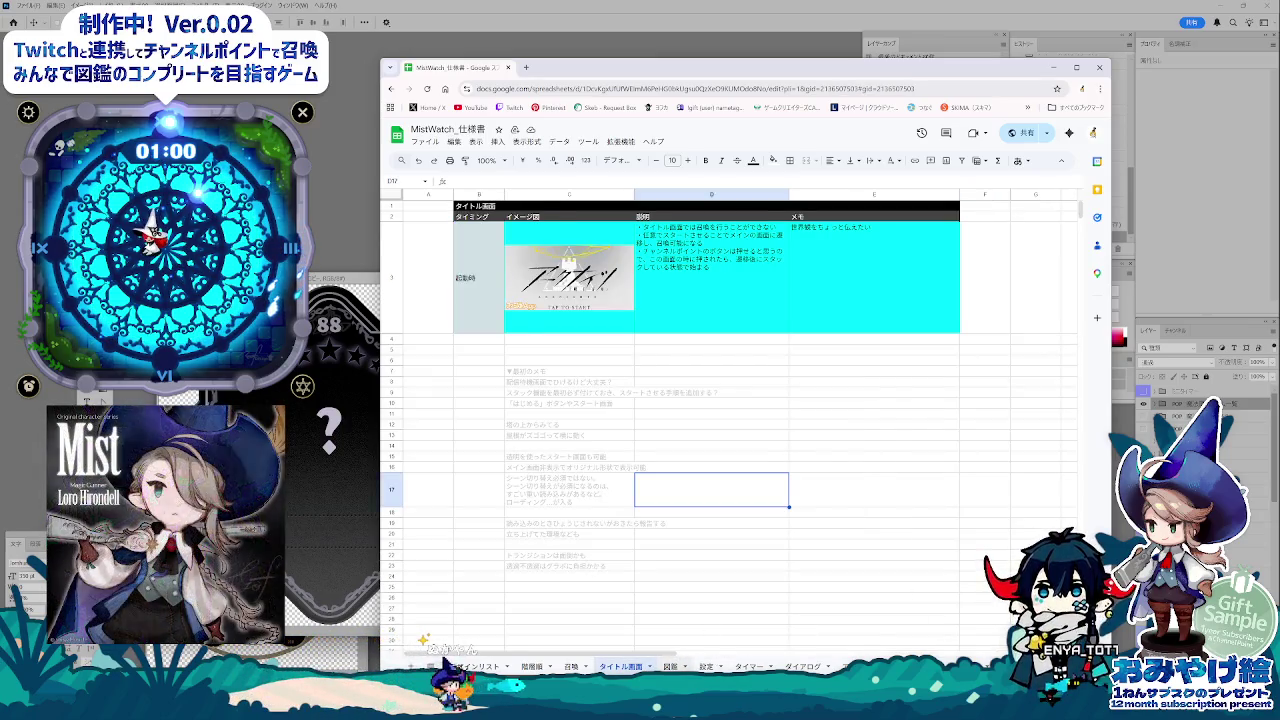
pyautogui.hotkey('ctrl', 'pagedown')
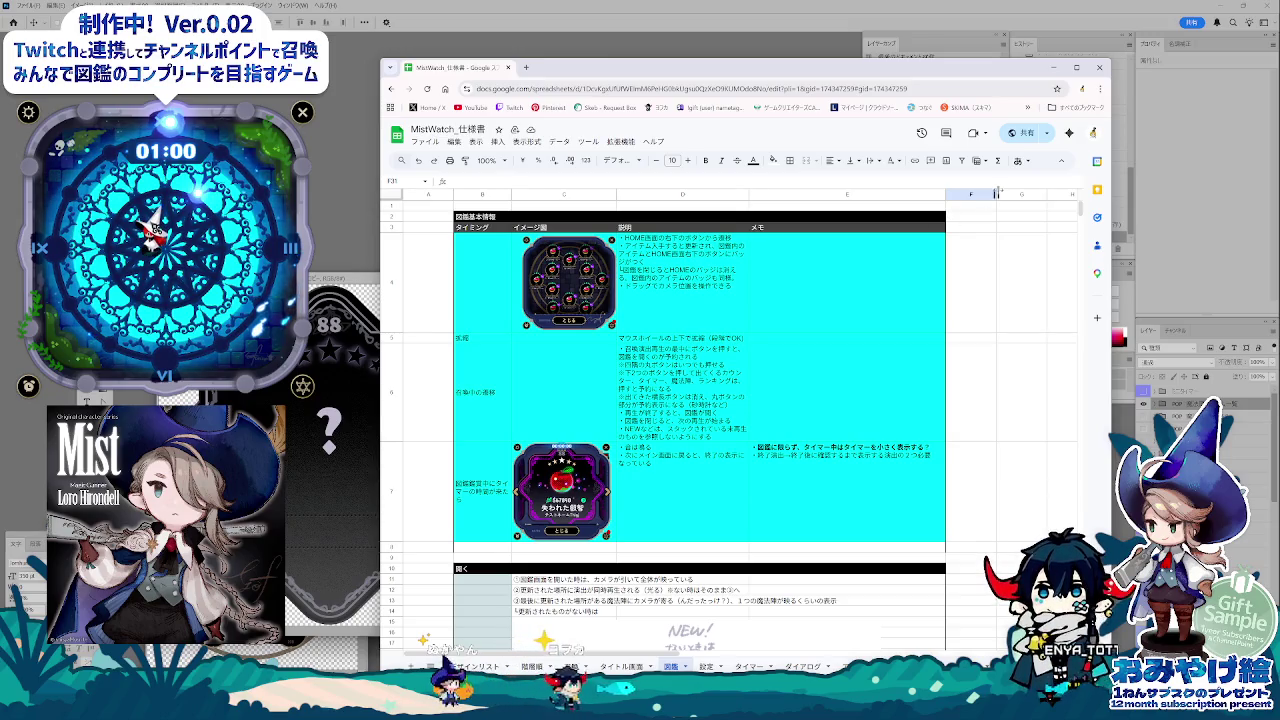
pyautogui.click(1053, 68)
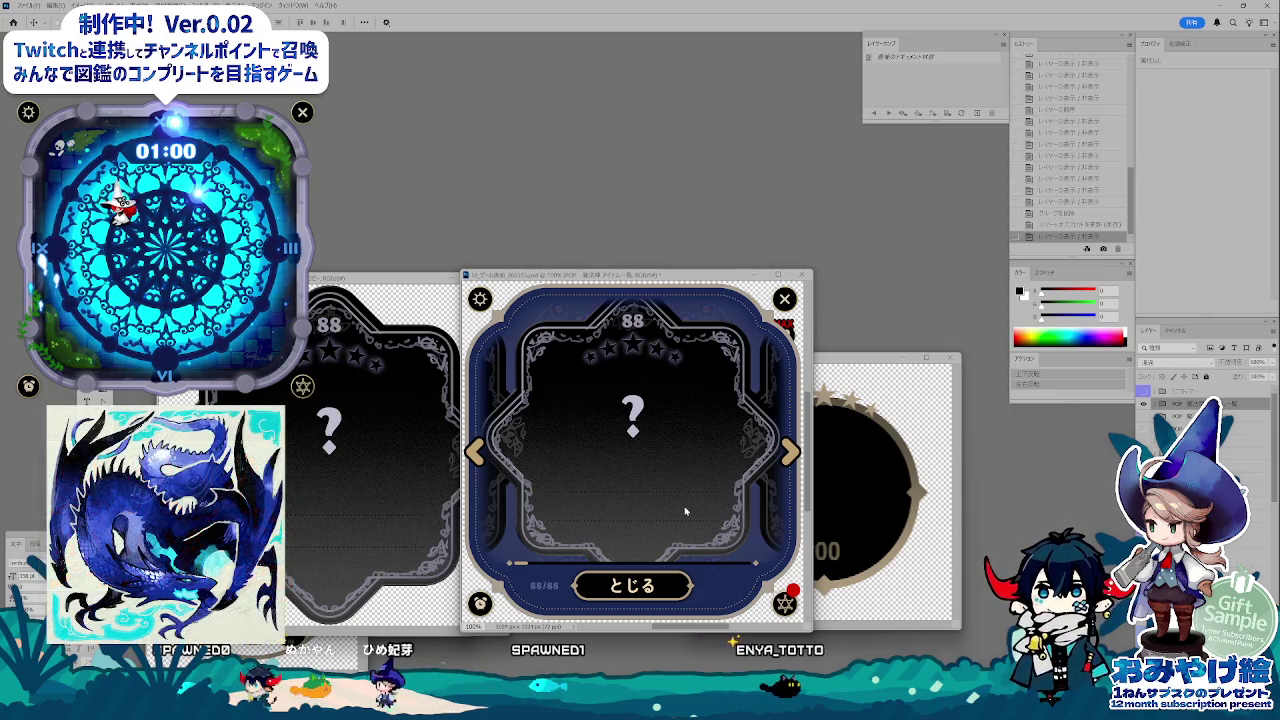
# Close the left card document and open a card layer's embedded contents as its own document.
pyautogui.click(440, 418)
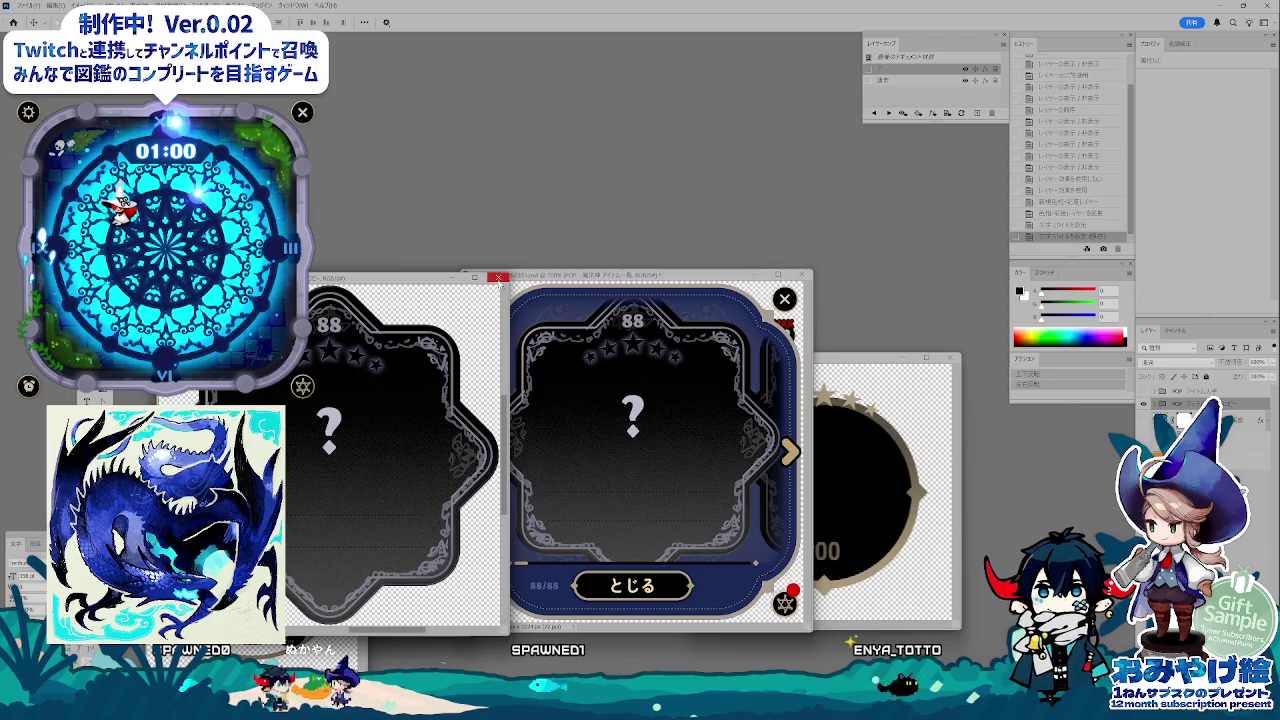
pyautogui.click(497, 277)
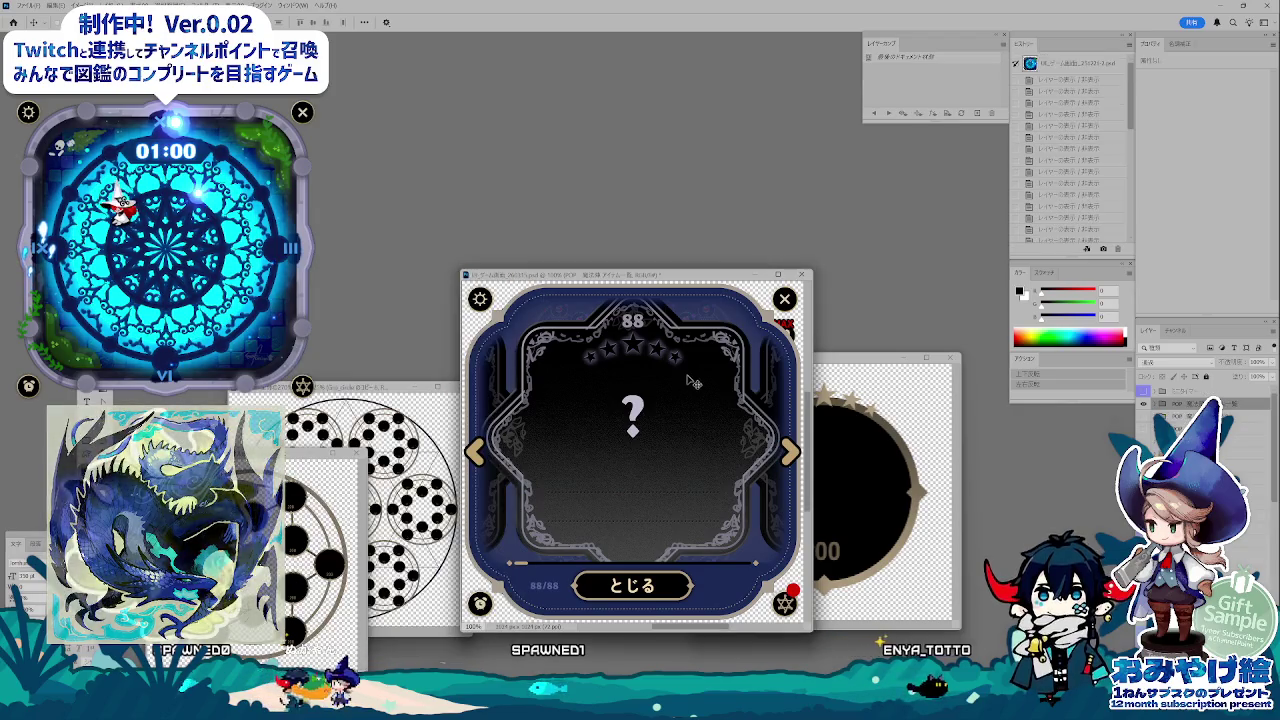
pyautogui.doubleClick(1172, 421)
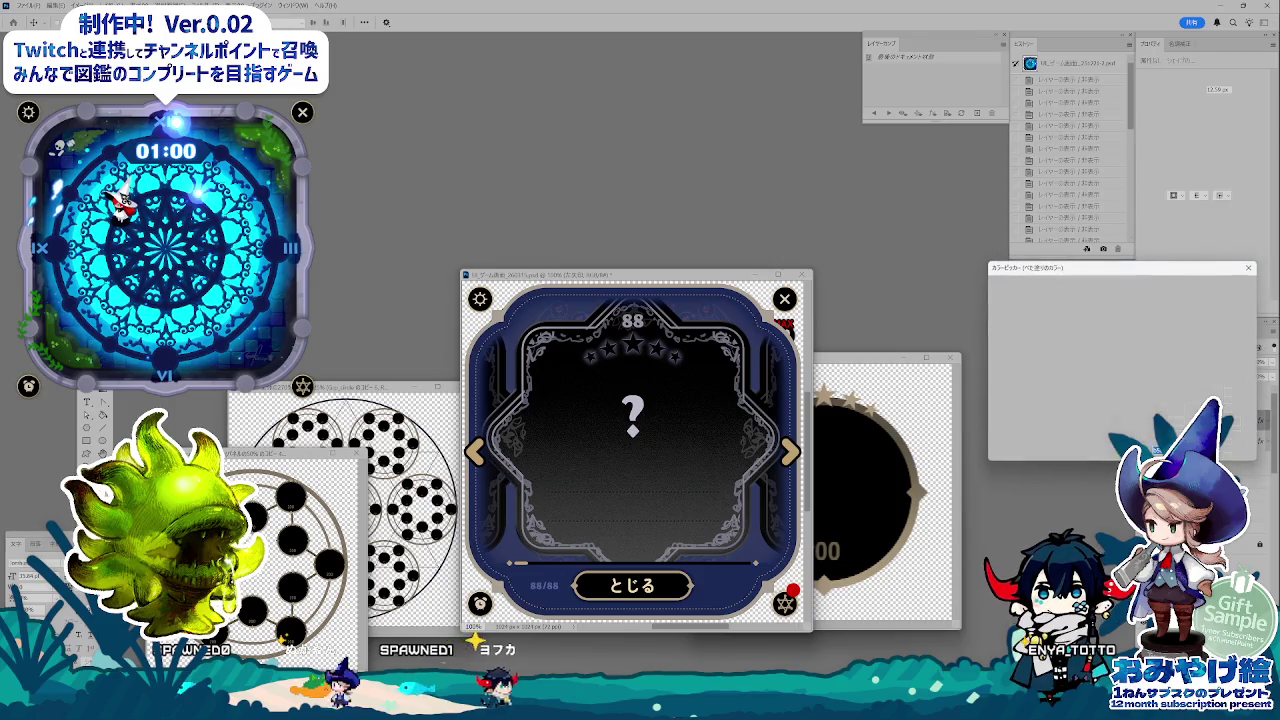
pyautogui.click(1222, 304)
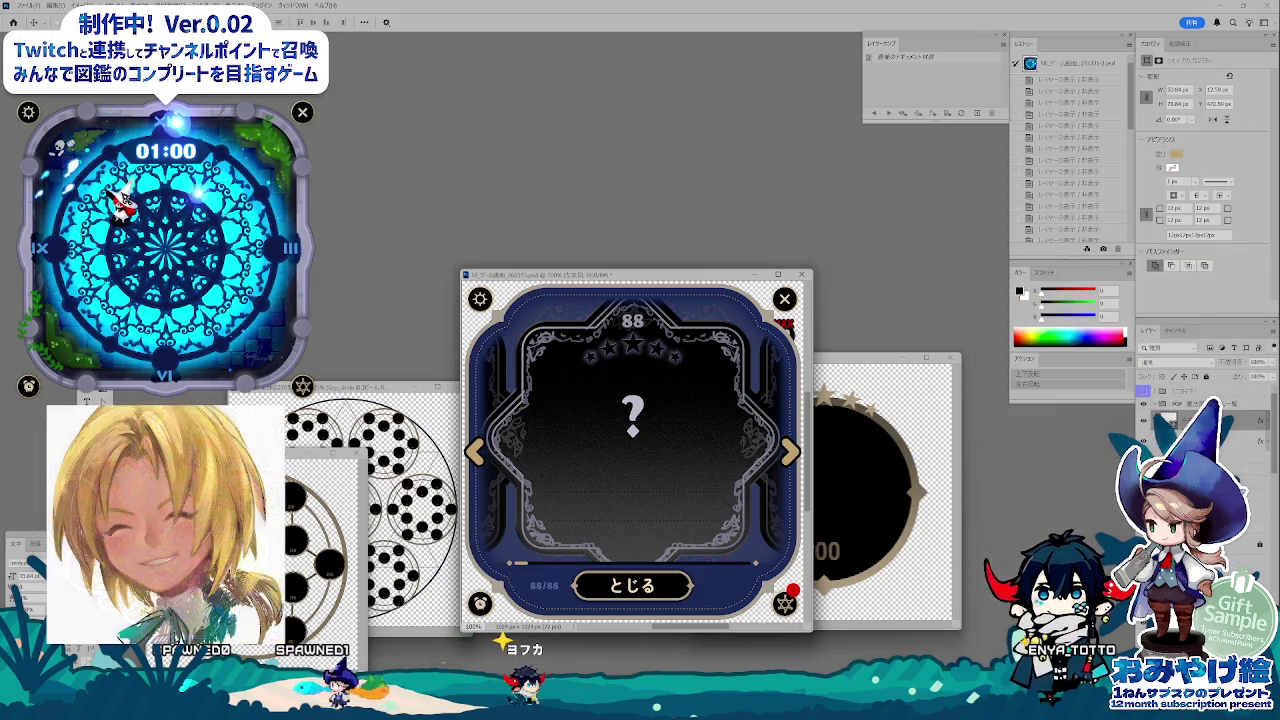
pyautogui.click(1200, 420)
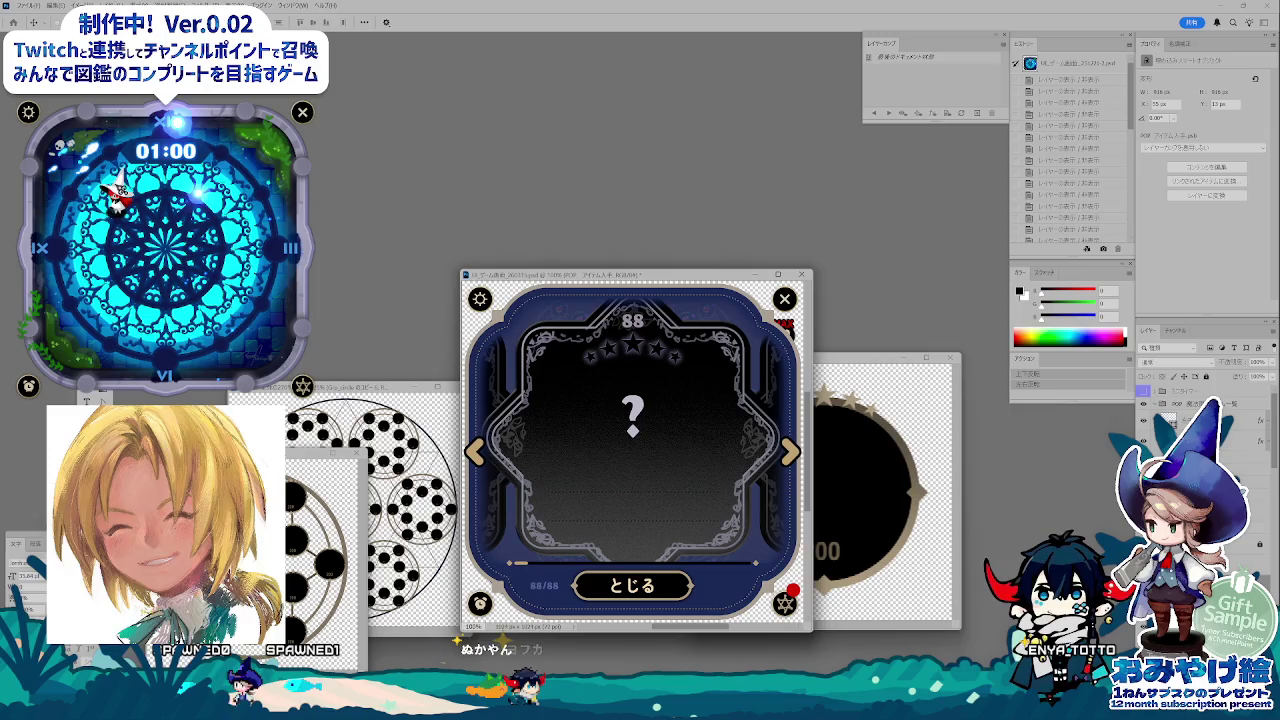
pyautogui.doubleClick(1162, 403)
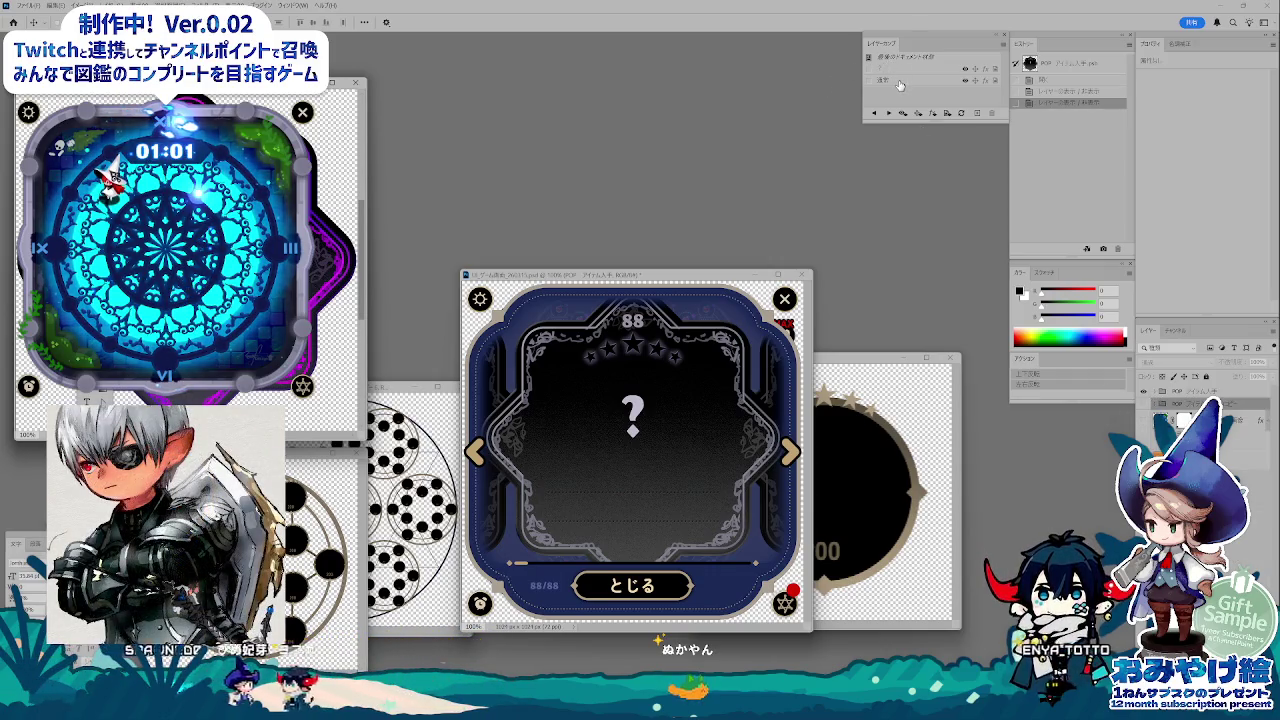
pyautogui.click(868, 81)
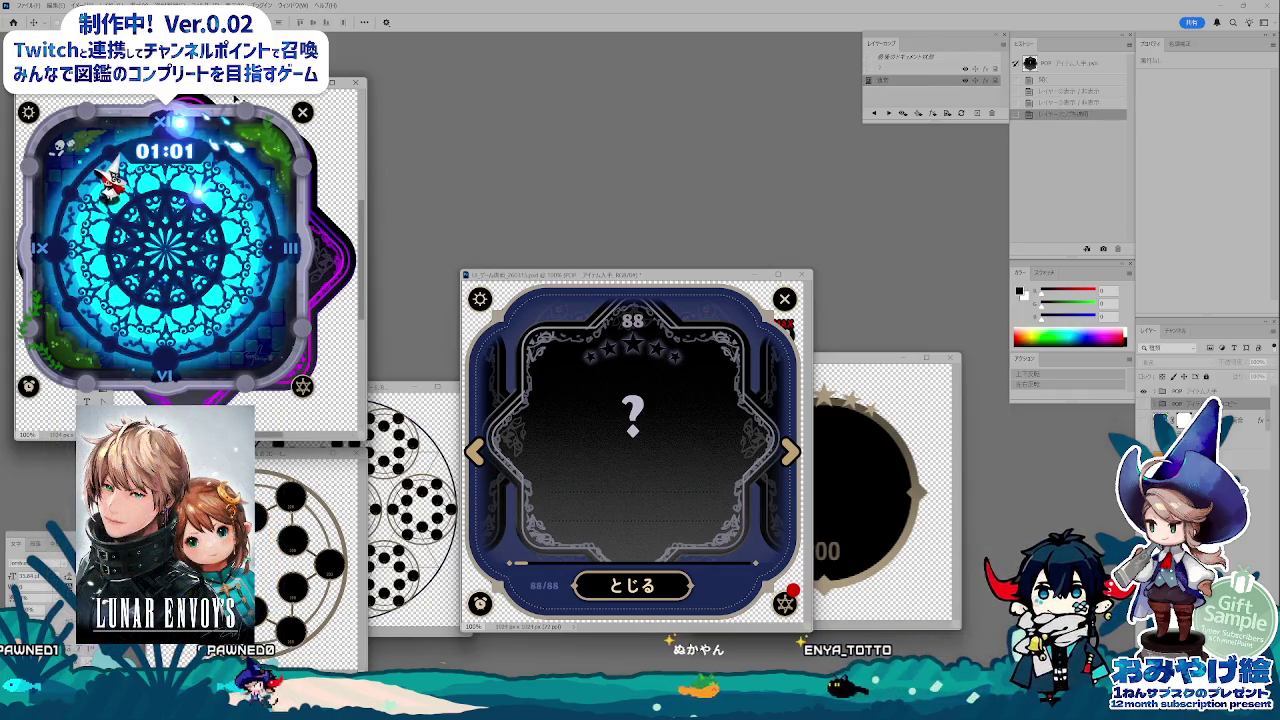
# Close the purple-framed, black circle, dotted pattern and black-circles documents without saving.
pyautogui.moveTo(235, 98); pyautogui.dragTo(418, 119)
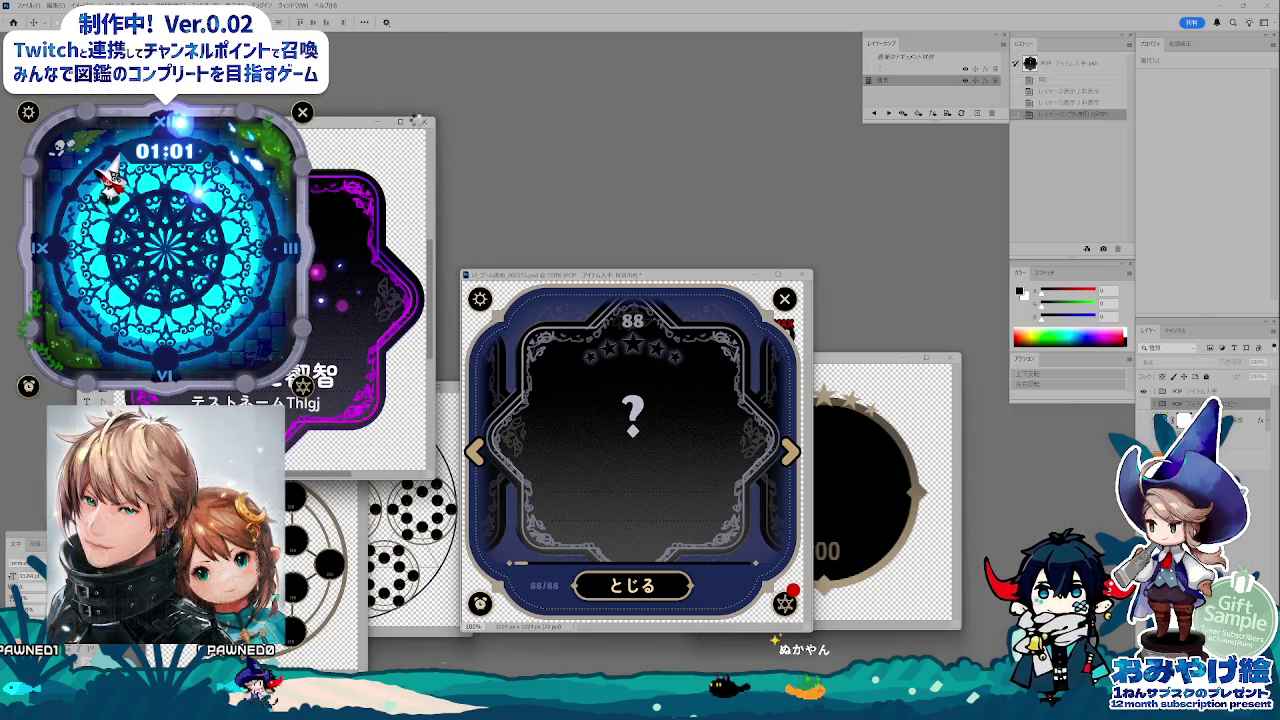
pyautogui.click(420, 120)
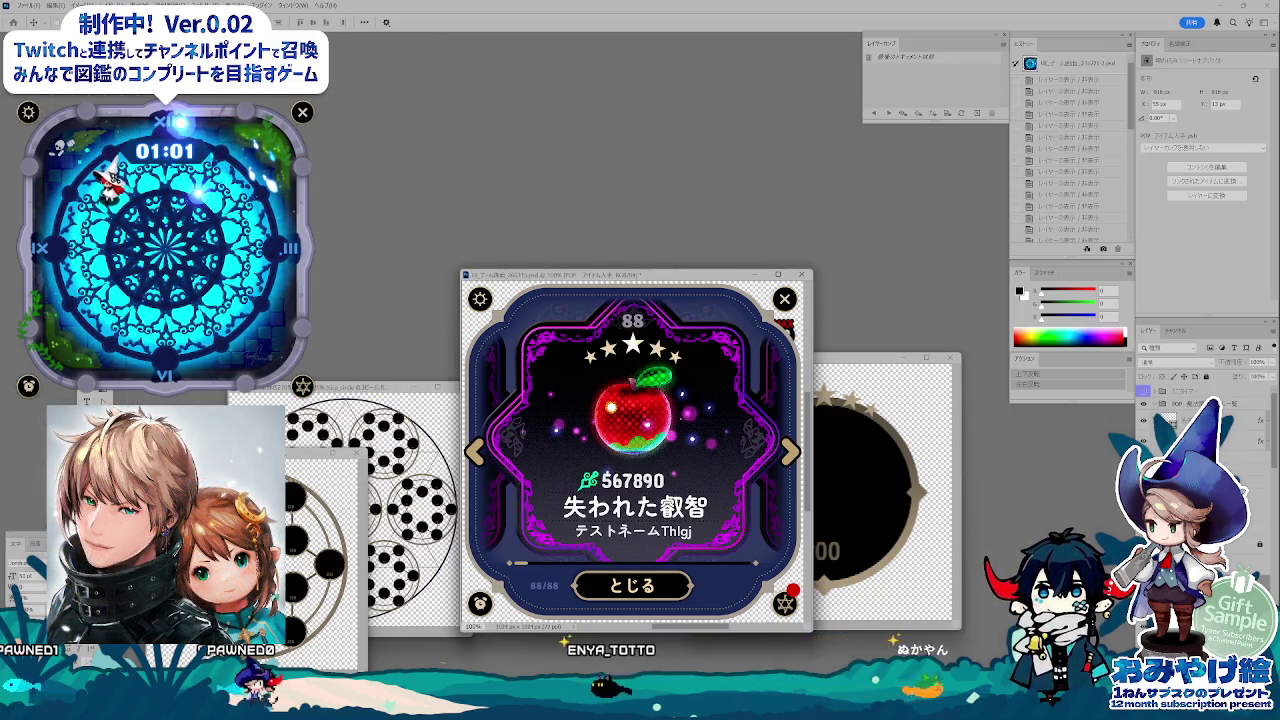
pyautogui.click(1176, 404)
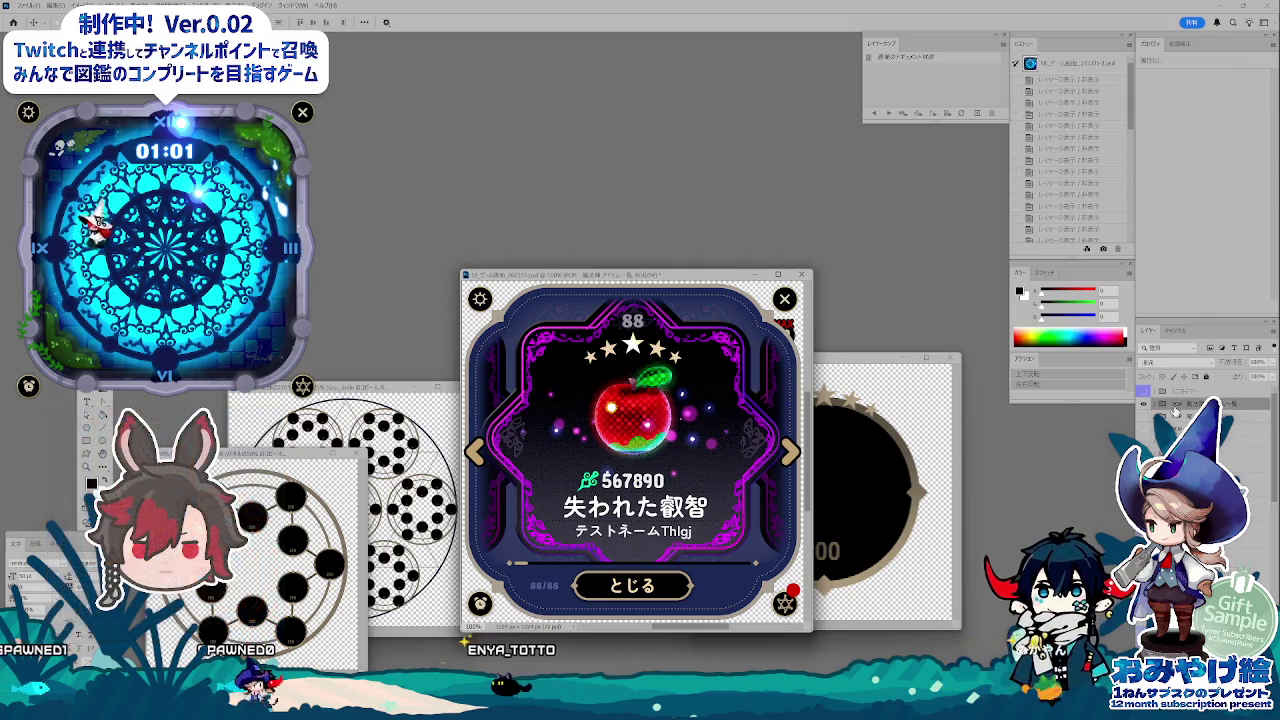
pyautogui.moveTo(629, 276); pyautogui.dragTo(619, 277)
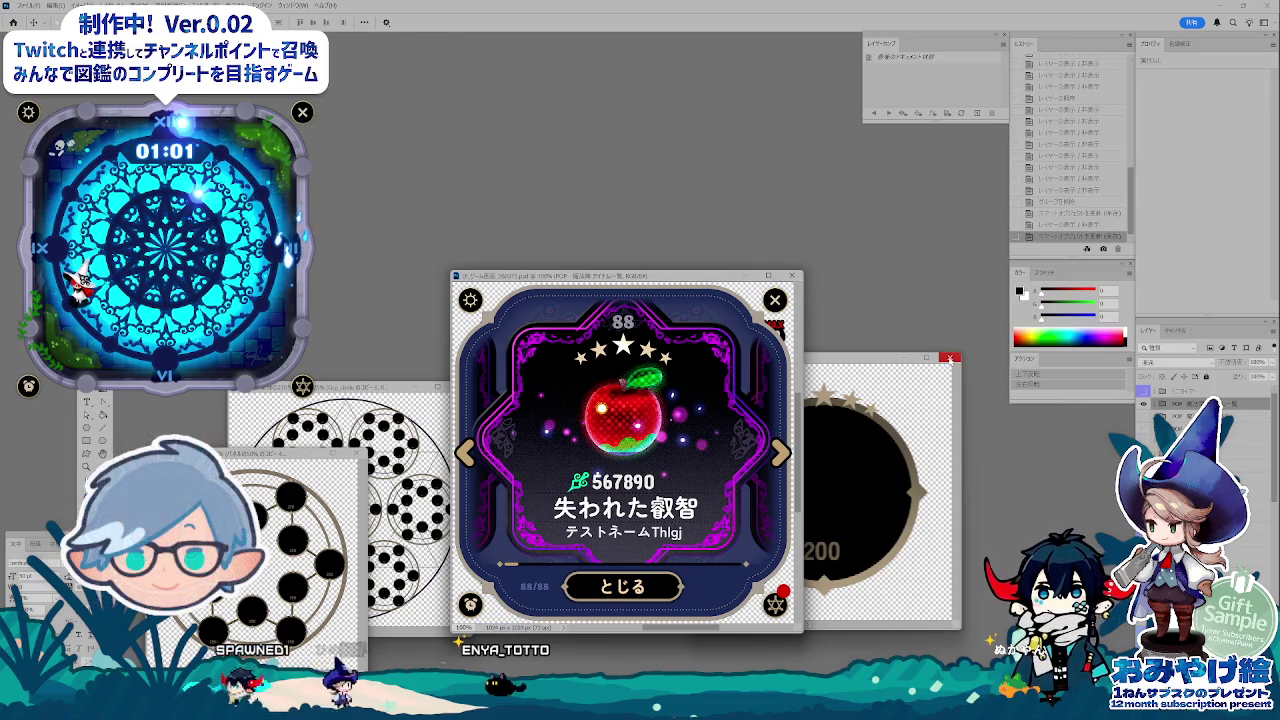
pyautogui.click(951, 358)
pyautogui.click(459, 386)
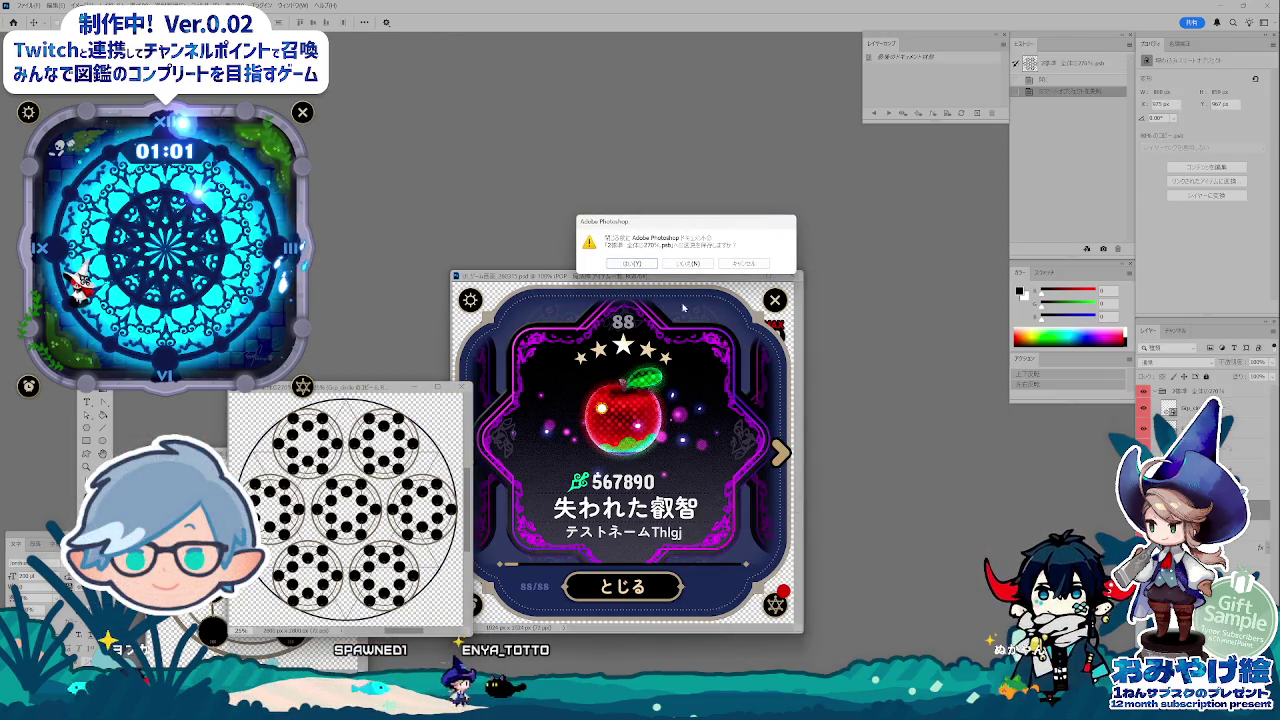
pyautogui.press('n')
pyautogui.click(362, 455)
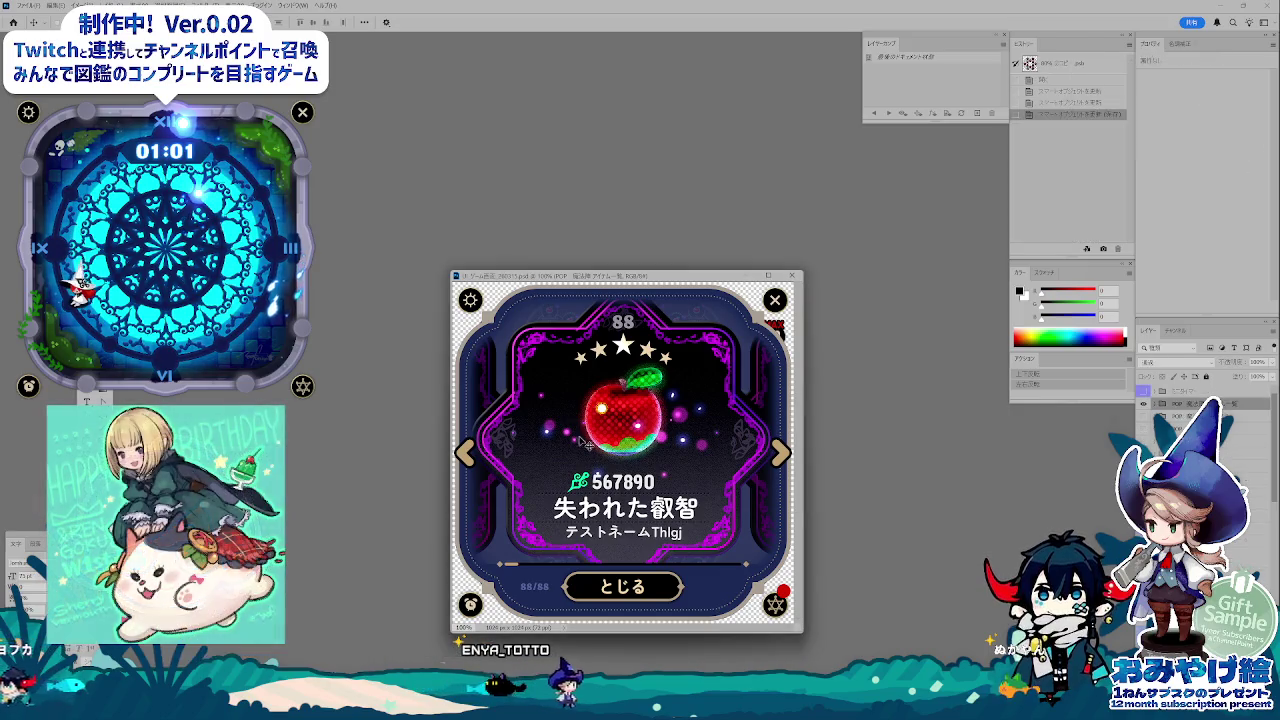
pyautogui.moveTo(638, 278); pyautogui.dragTo(635, 275)
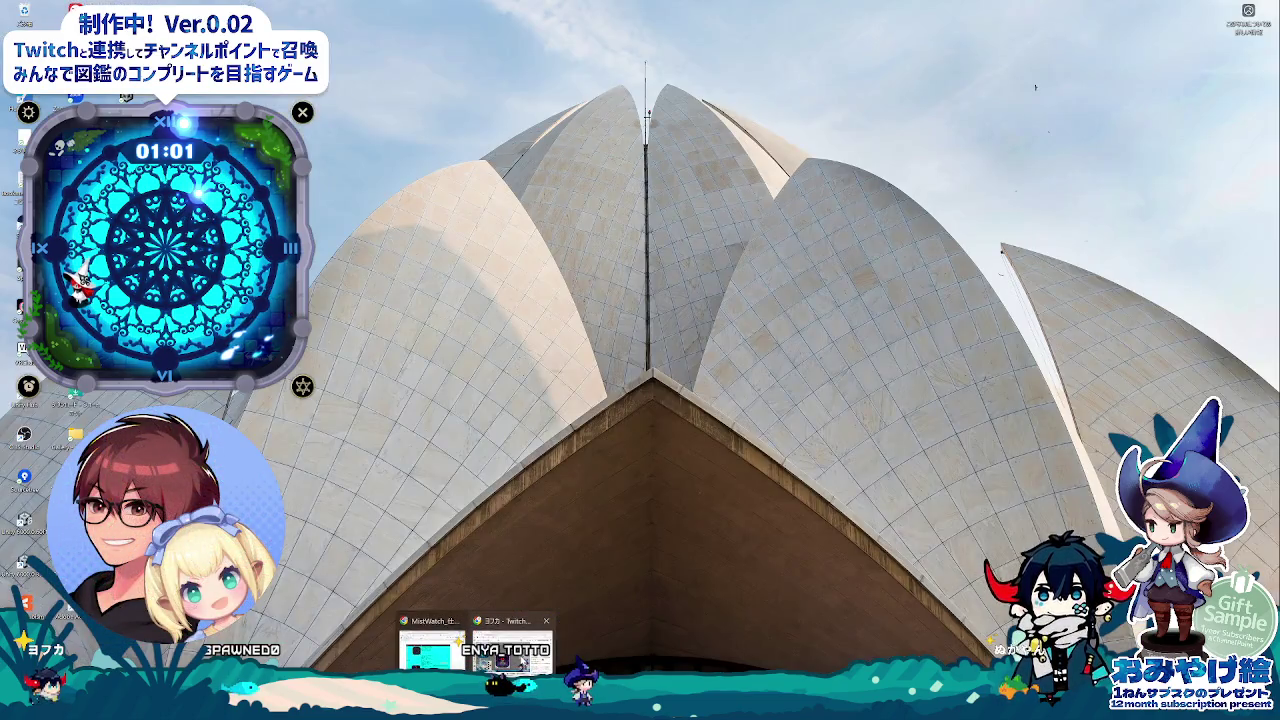
# Restore the MistWatch spec spreadsheet from the Chrome taskbar thumbnail.
pyautogui.click(430, 645)
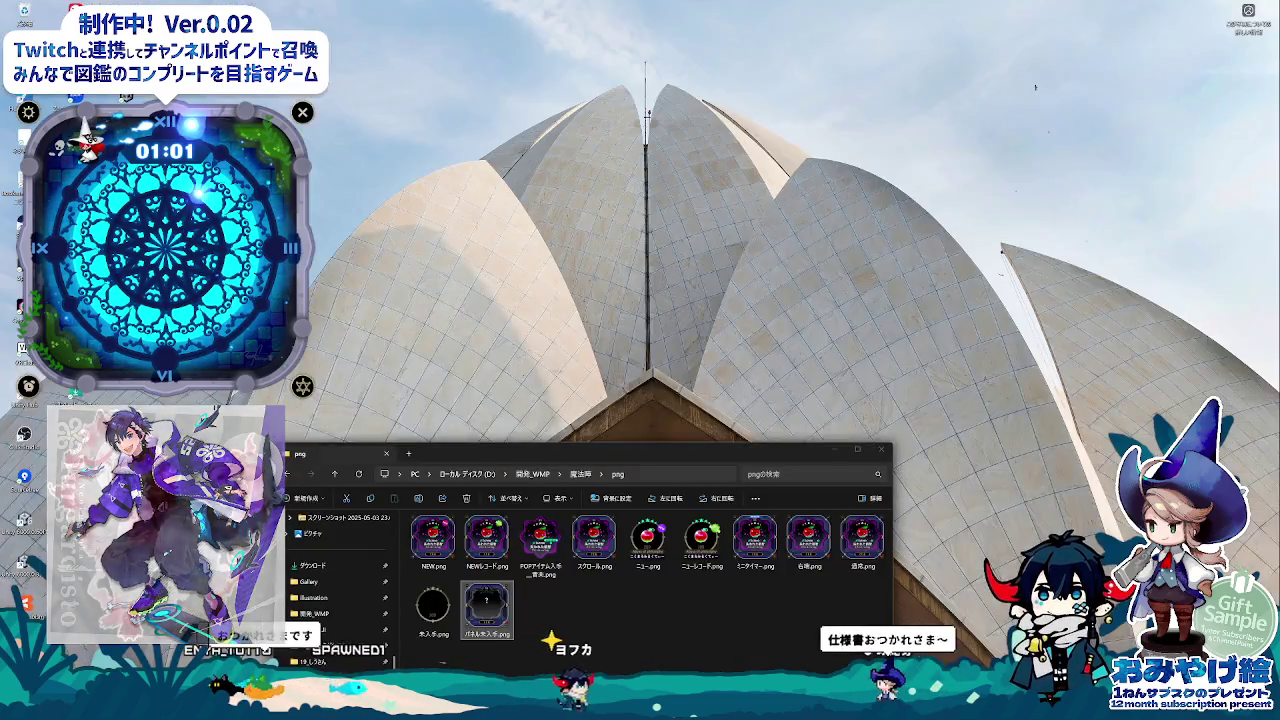
# Browse the 配信, 04_3面図, イラストスライド, 24_すたっくさん and 19_しうさん folders.
pyautogui.click(715, 645)
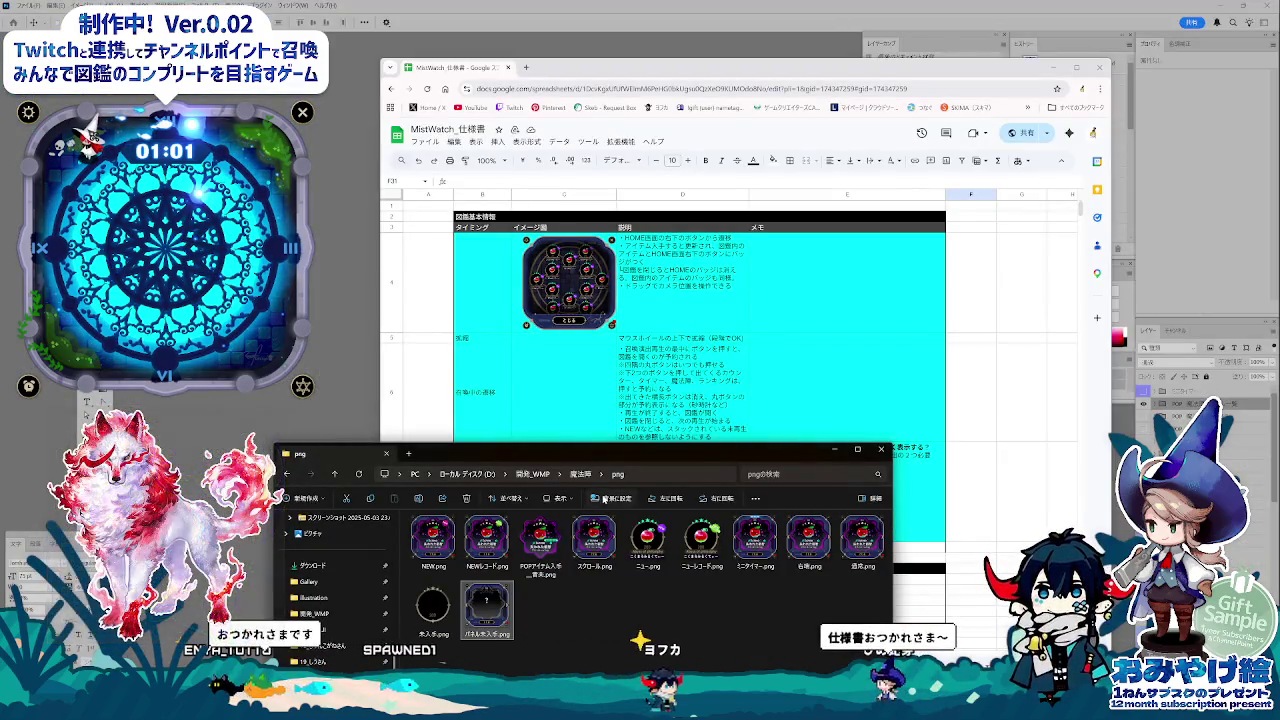
pyautogui.moveTo(611, 455); pyautogui.dragTo(641, 236)
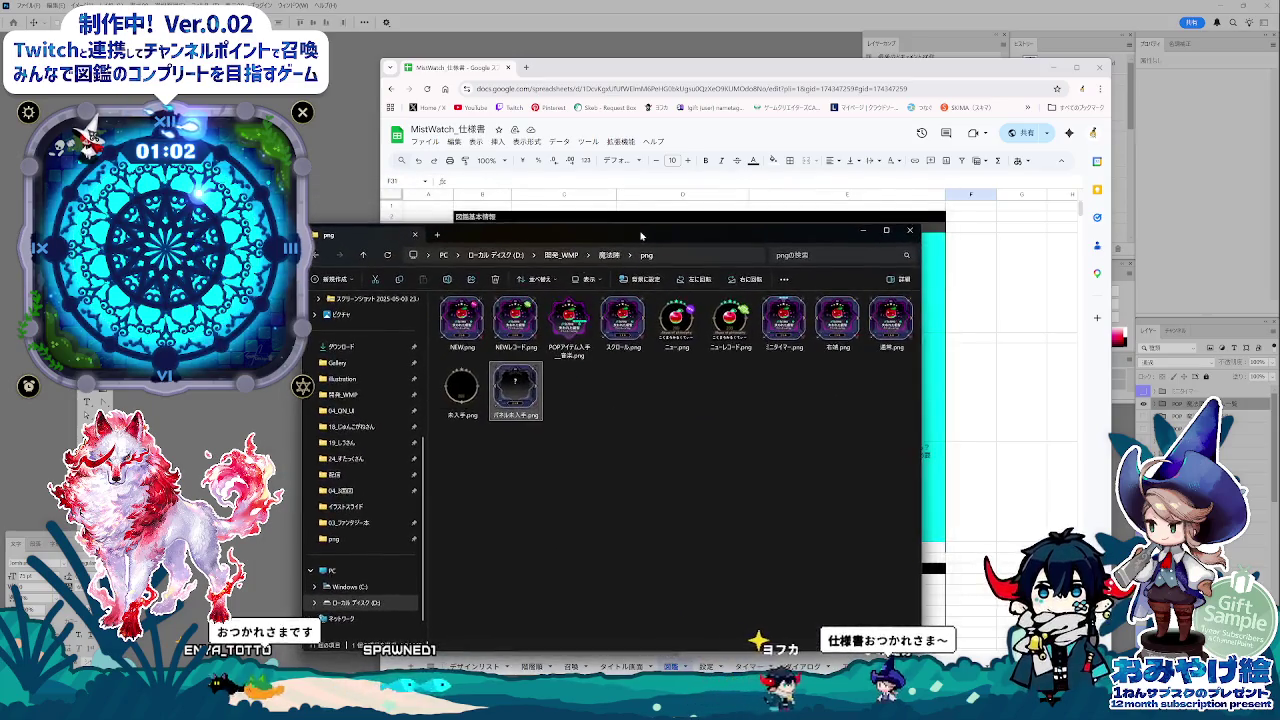
pyautogui.click(356, 475)
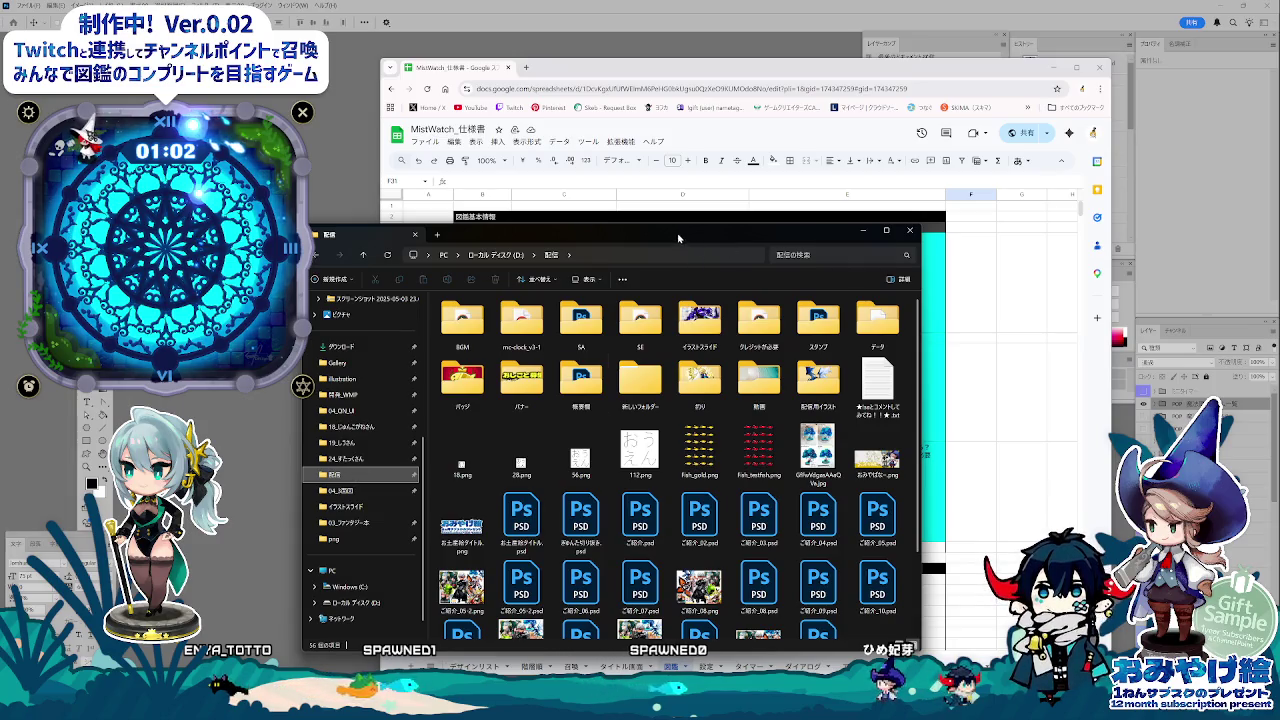
pyautogui.moveTo(636, 232); pyautogui.dragTo(669, 221)
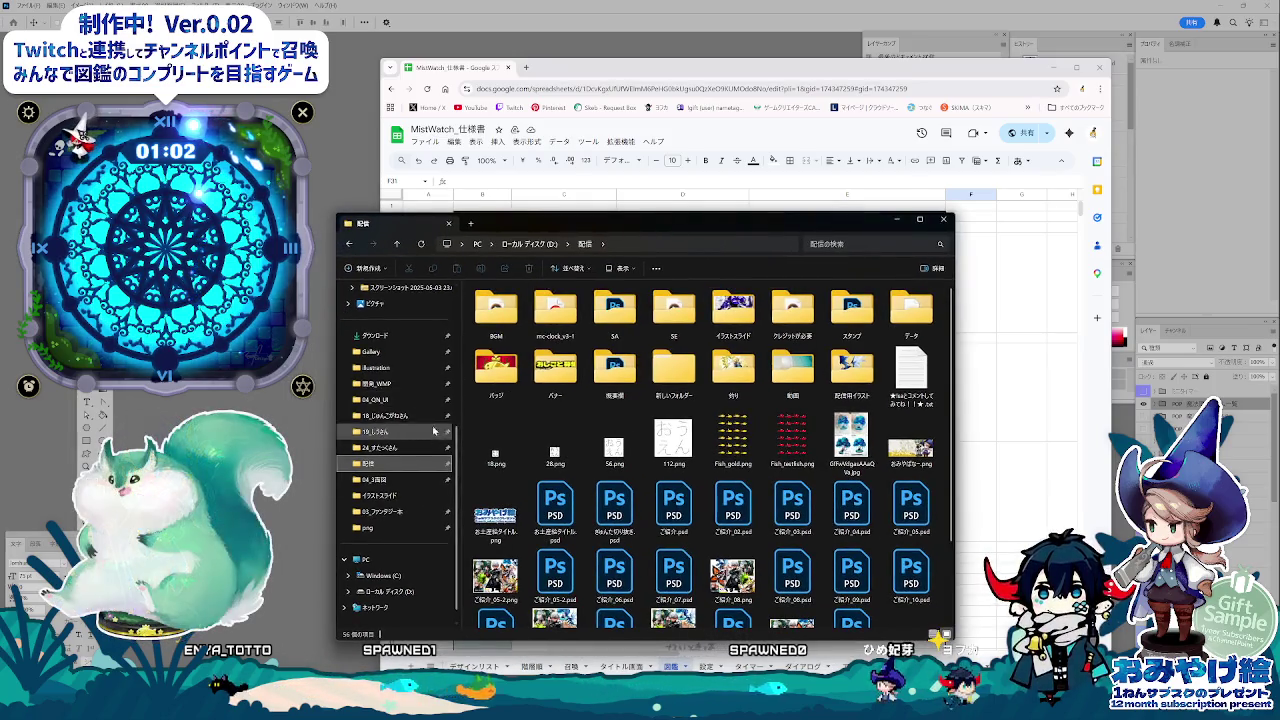
pyautogui.click(387, 481)
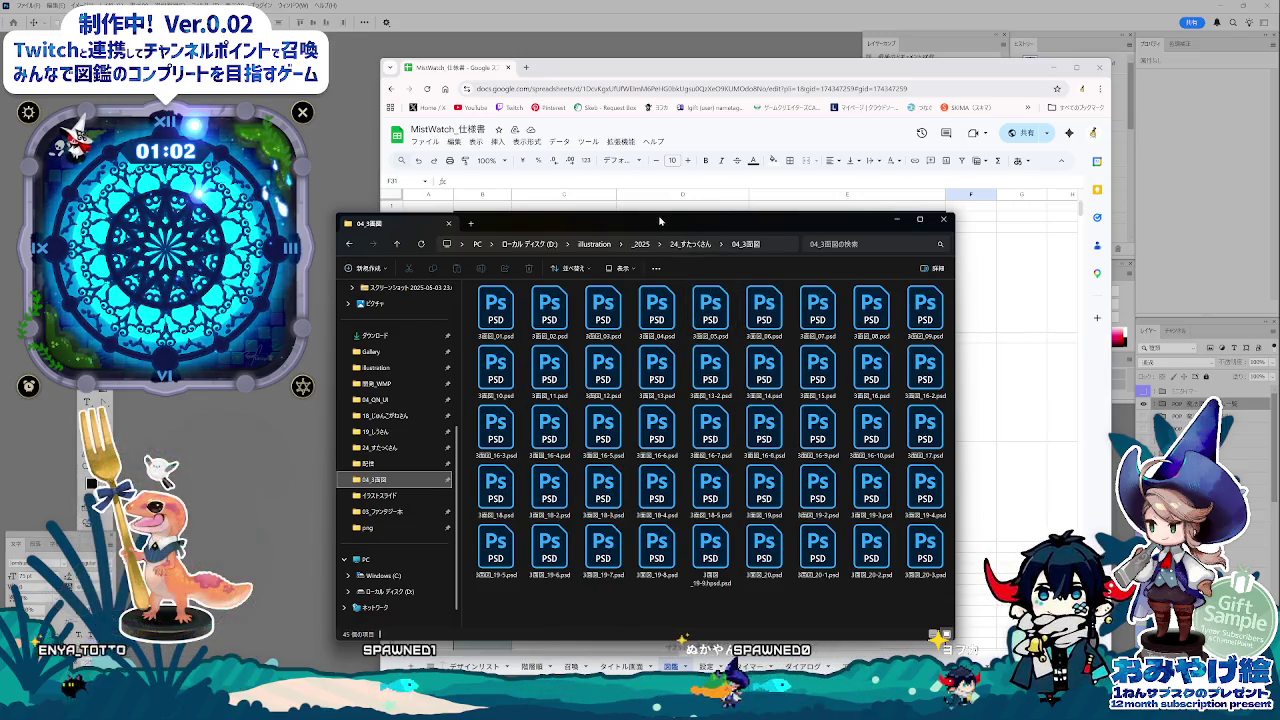
pyautogui.moveTo(659, 220); pyautogui.dragTo(661, 207)
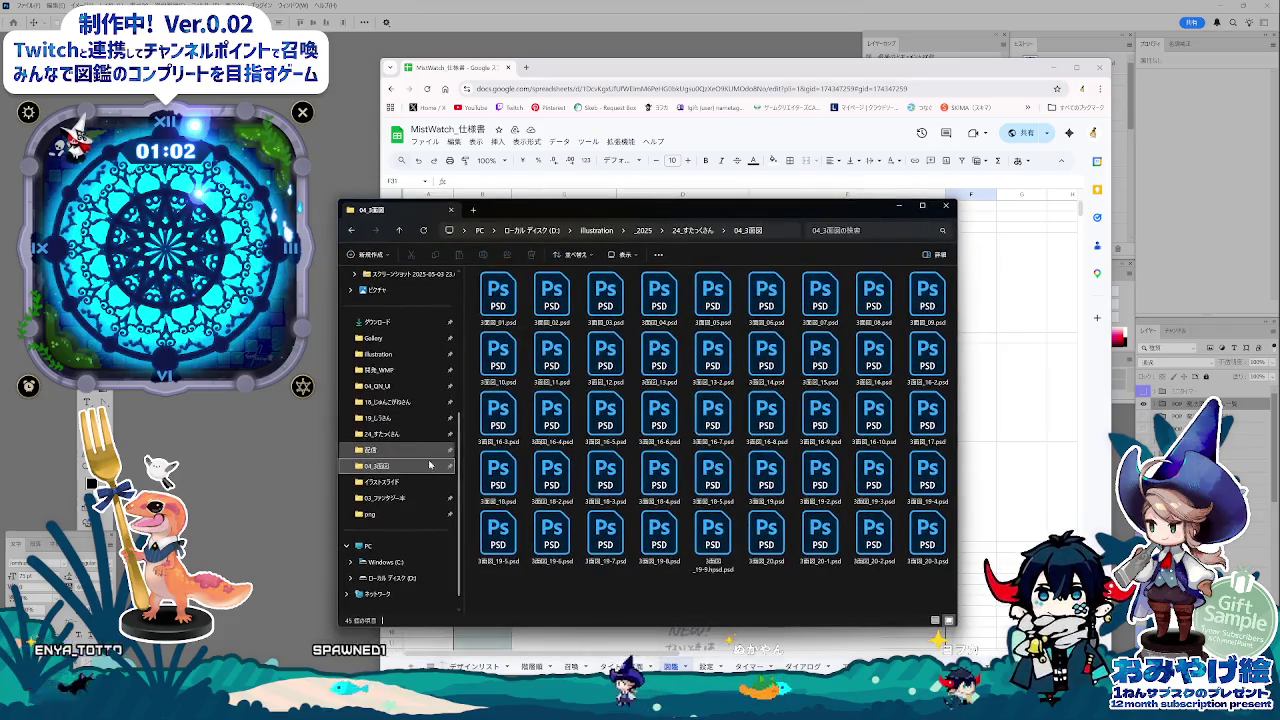
pyautogui.click(380, 482)
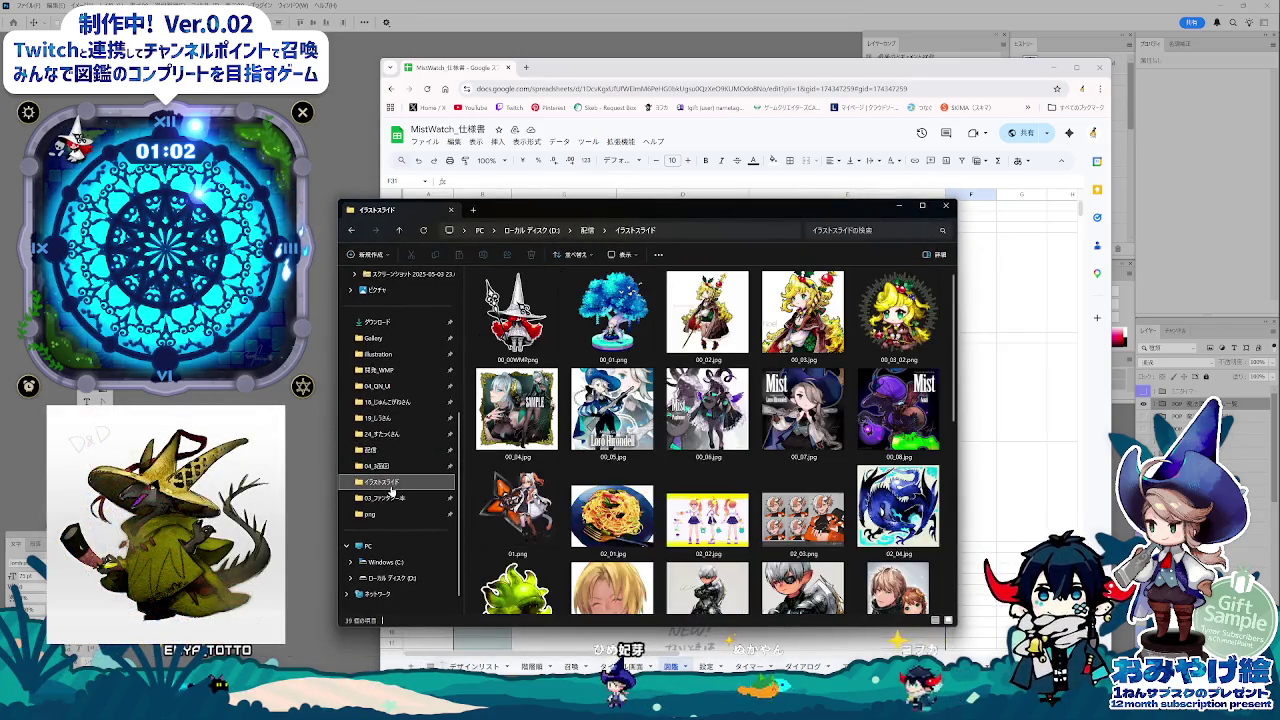
pyautogui.click(385, 434)
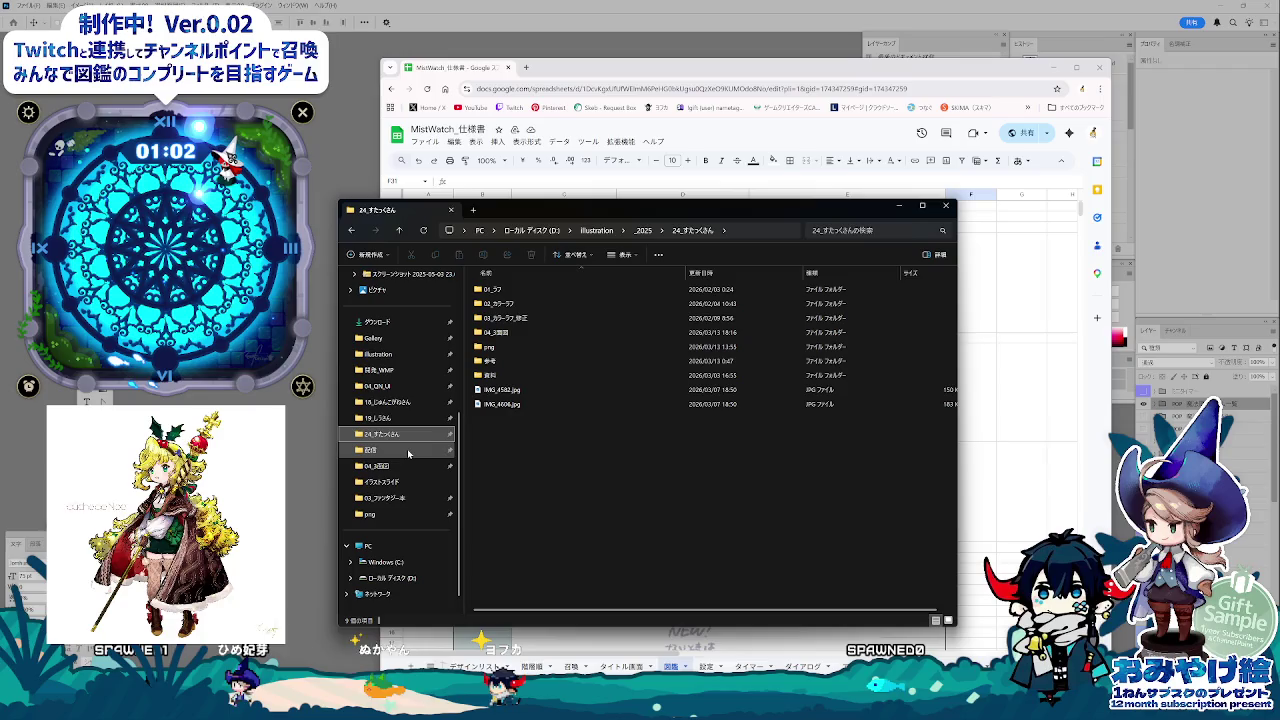
pyautogui.click(395, 422)
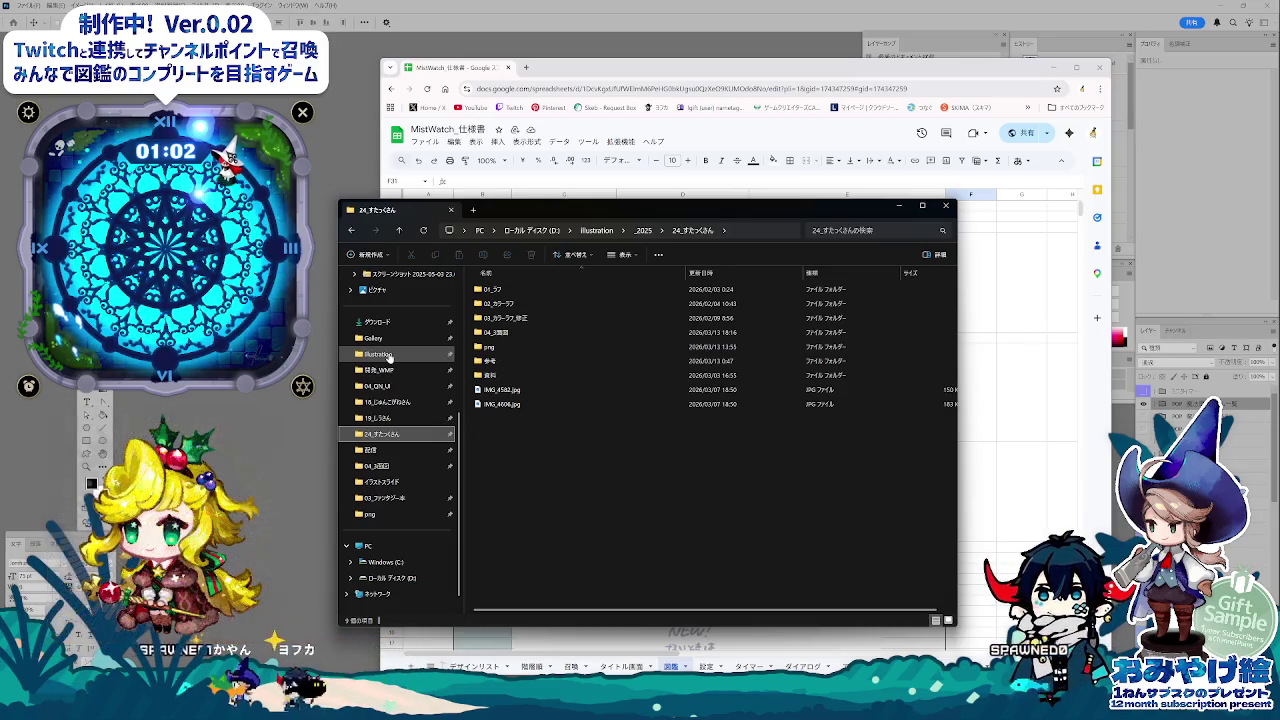
# Open アイデア_04.psd from Illustration > 03_ファンタジー本 in Photoshop.
pyautogui.click(388, 354)
pyautogui.doubleClick(610, 358)
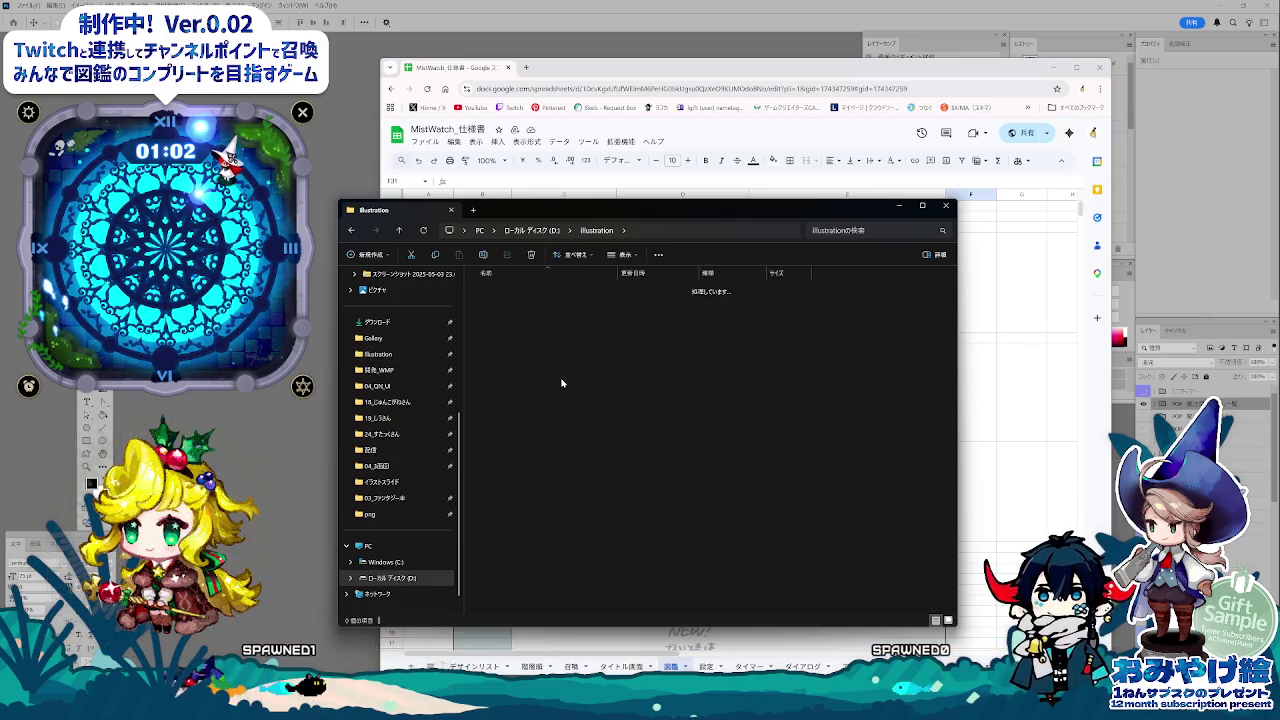
pyautogui.click(655, 296)
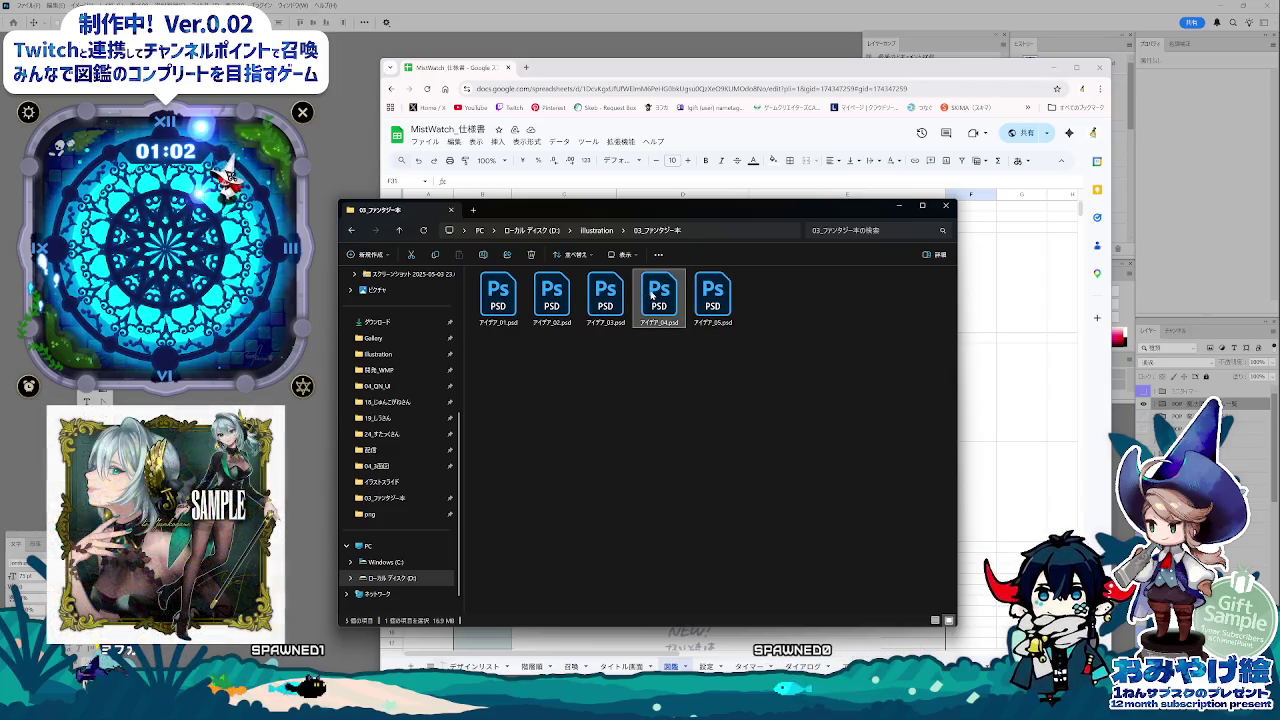
pyautogui.doubleClick(683, 296)
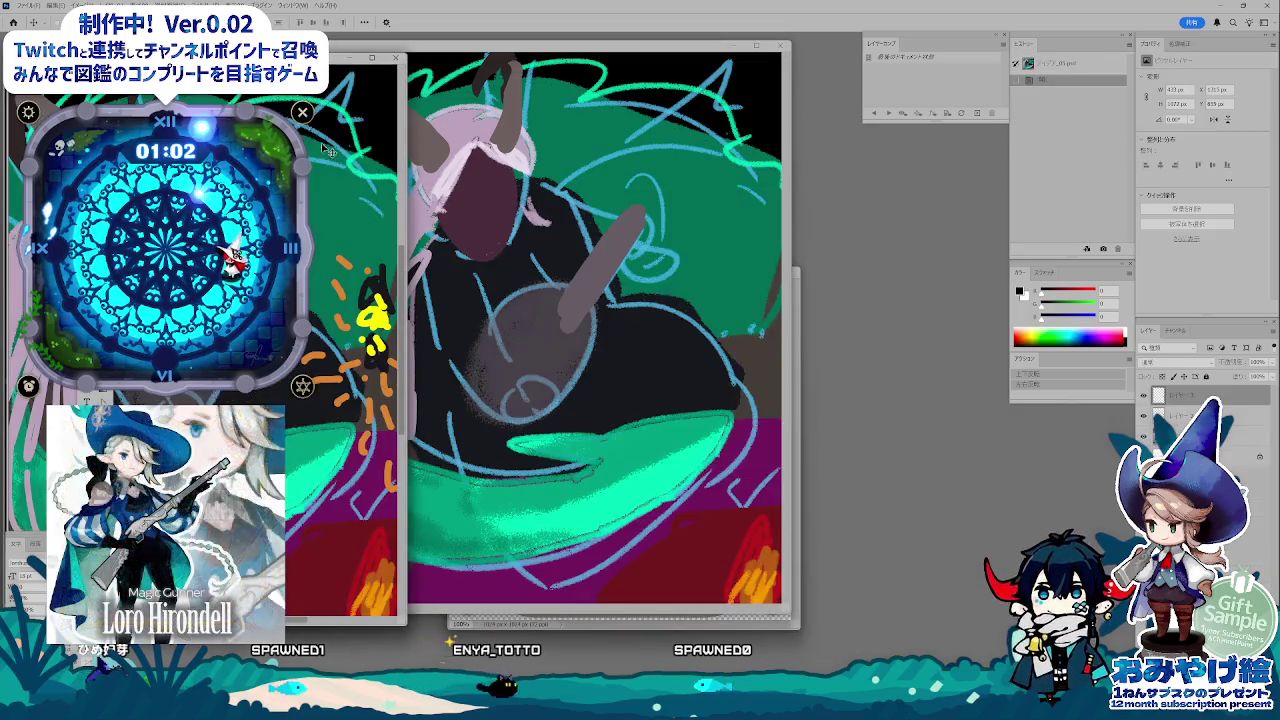
# Close the rough sketch document and open the third idea sketch from the folder.
pyautogui.click(779, 46)
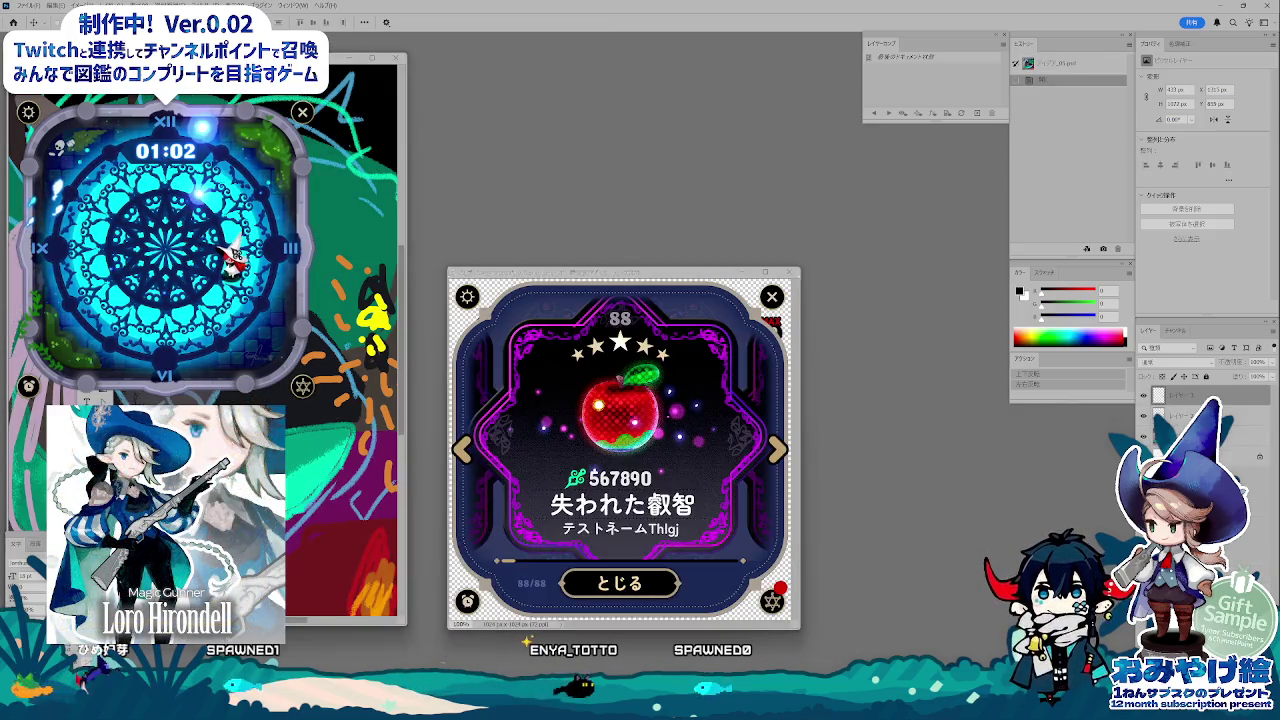
pyautogui.hotkey('alt', 'Tab')
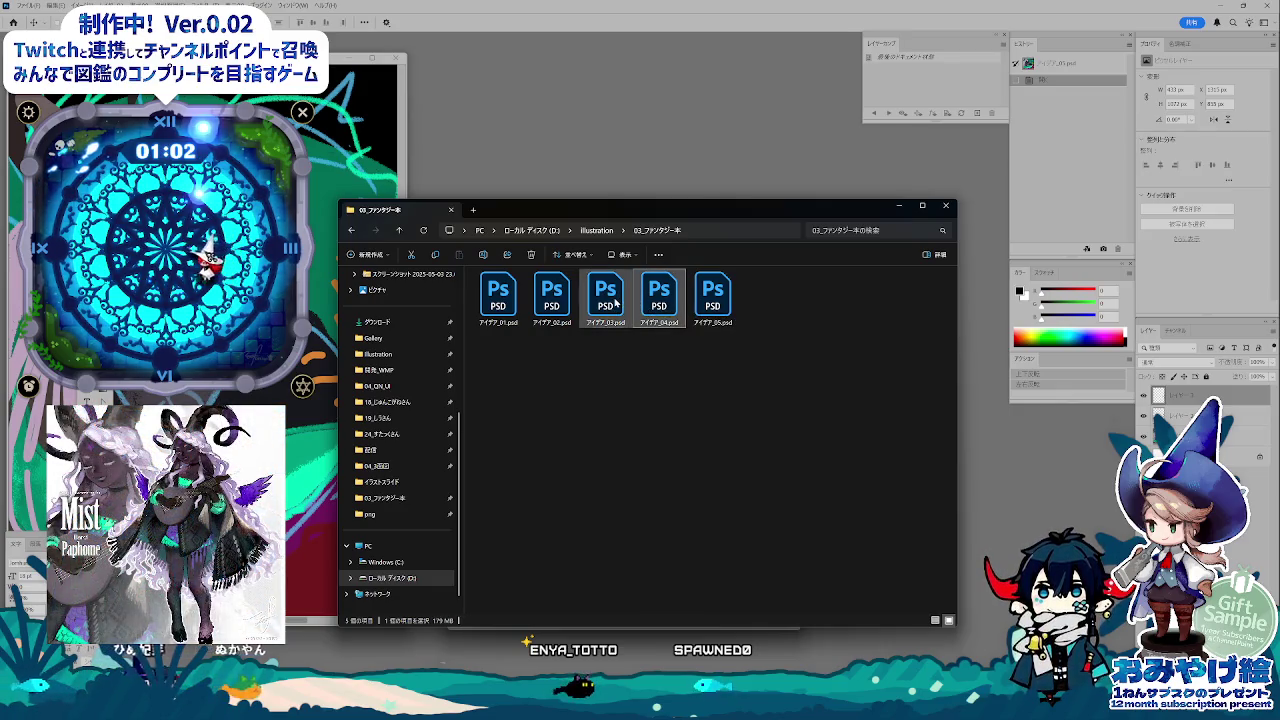
pyautogui.doubleClick(616, 303)
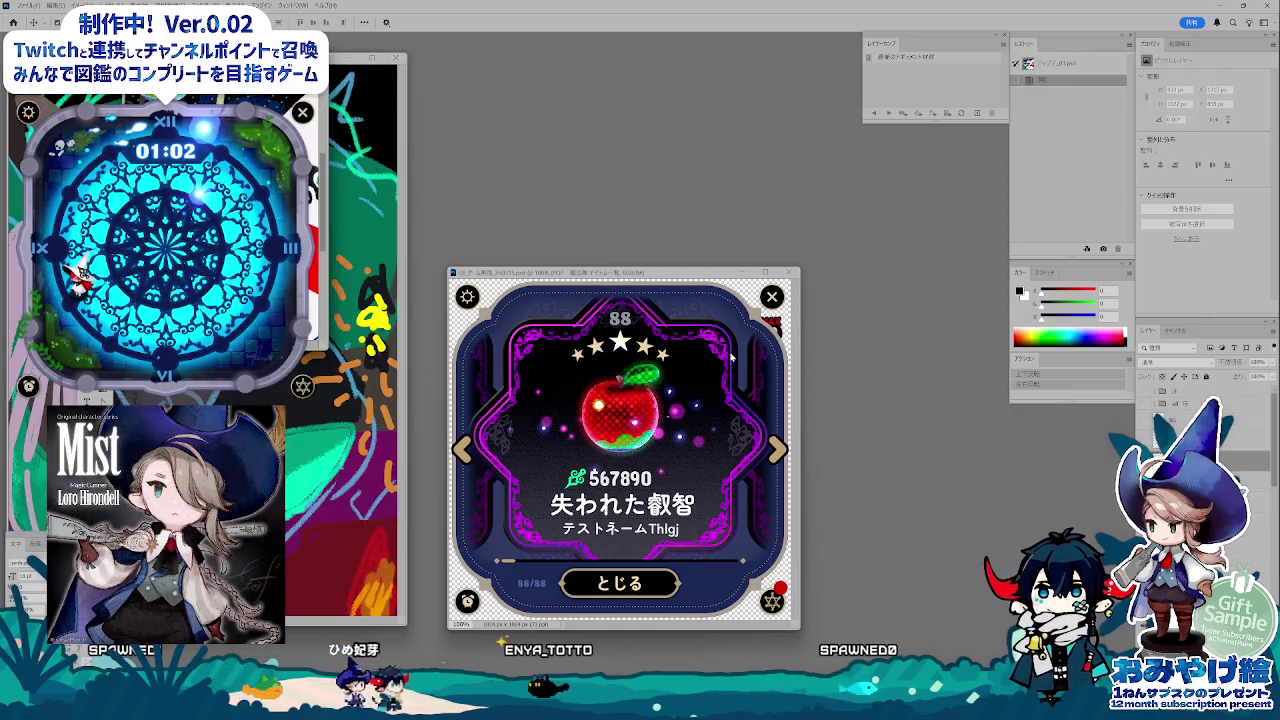
# Float the witch sketch at 33.33% zoom and place it beside the rough sketch window.
pyautogui.hotkey('ctrl', 'Tab')
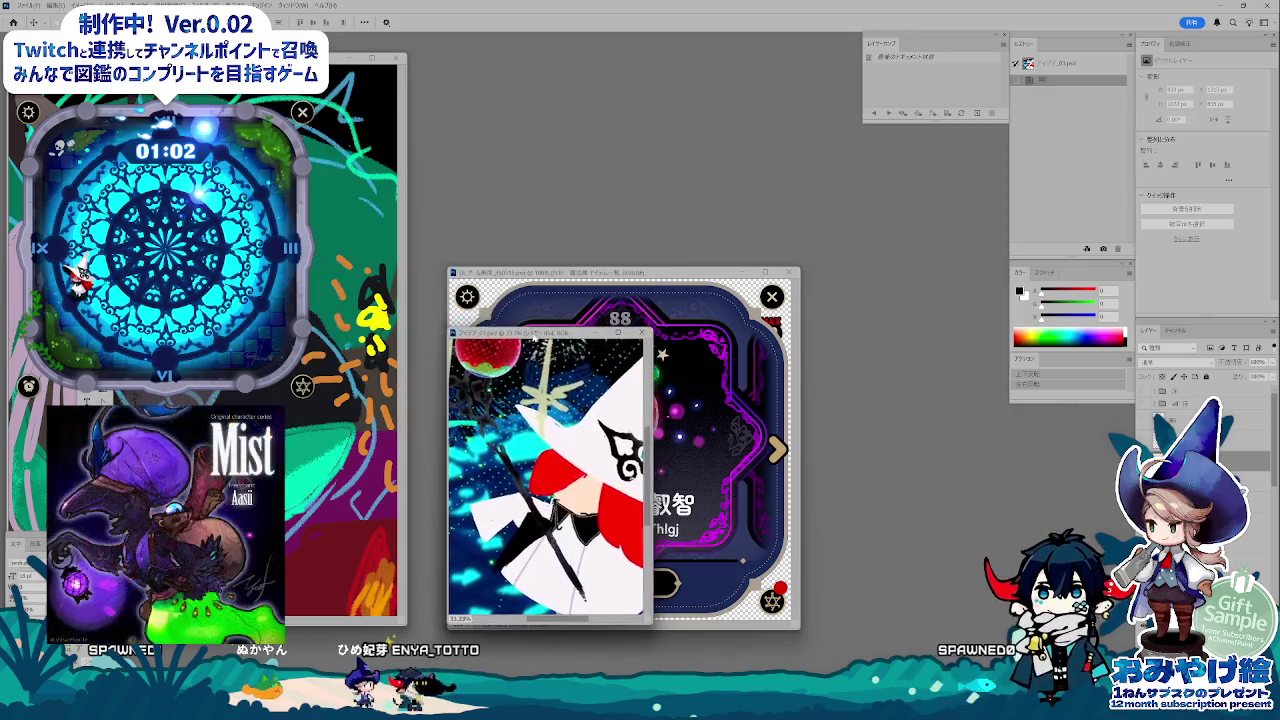
pyautogui.hotkey('ctrl', '+')
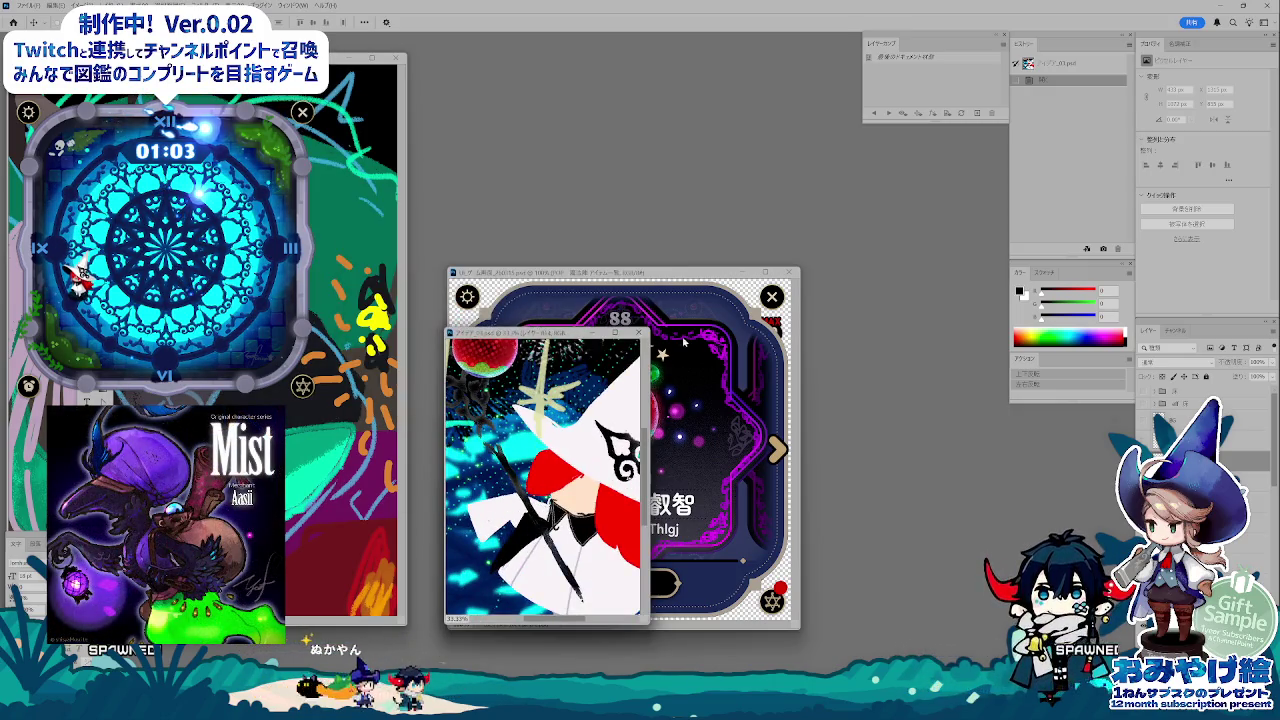
pyautogui.moveTo(271, 63)
pyautogui.mouseDown()
pyautogui.moveTo(797, 248)
pyautogui.moveTo(922, 328)
pyautogui.mouseUp()
pyautogui.hotkey('ctrl', '-')
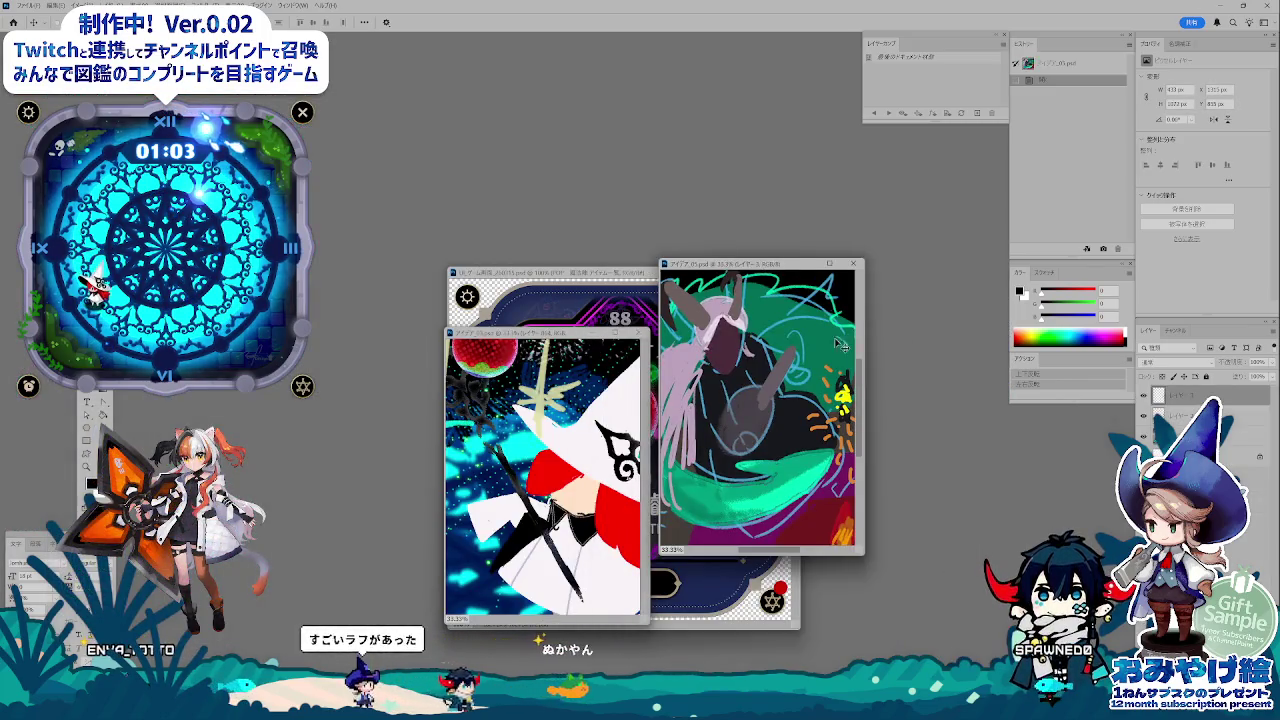
pyautogui.moveTo(544, 333); pyautogui.dragTo(451, 241)
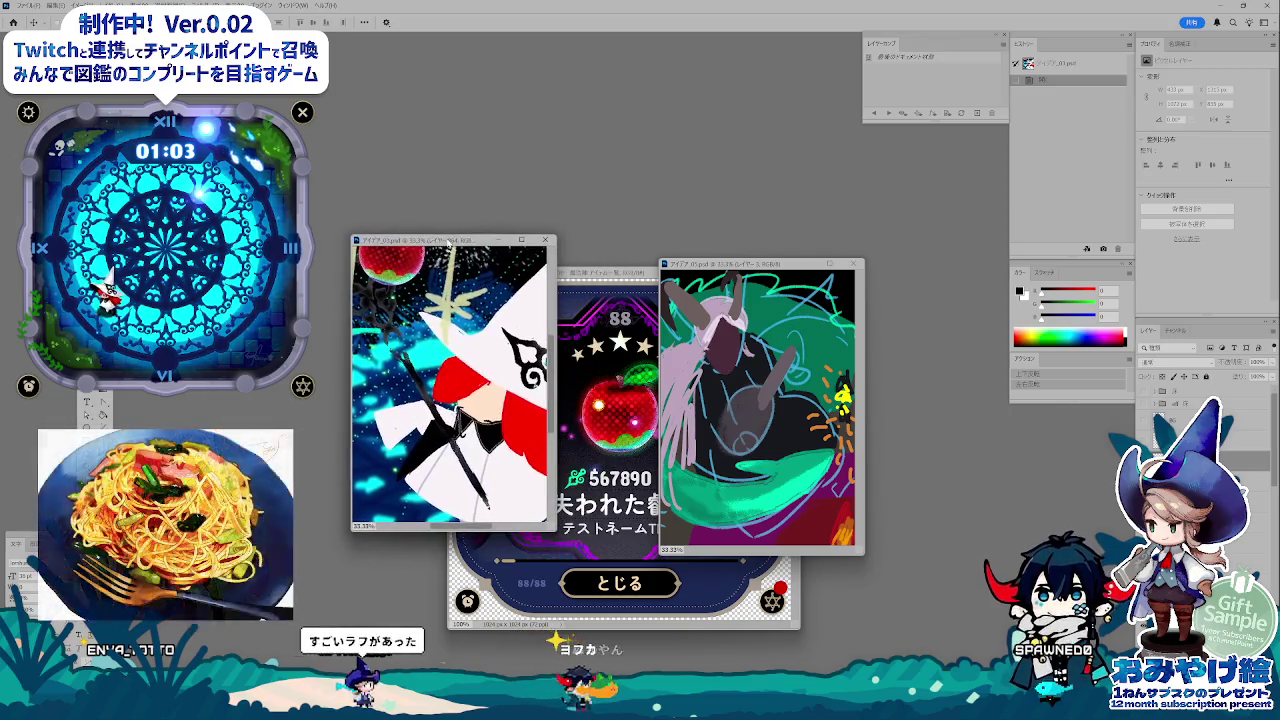
pyautogui.moveTo(734, 267); pyautogui.dragTo(712, 204)
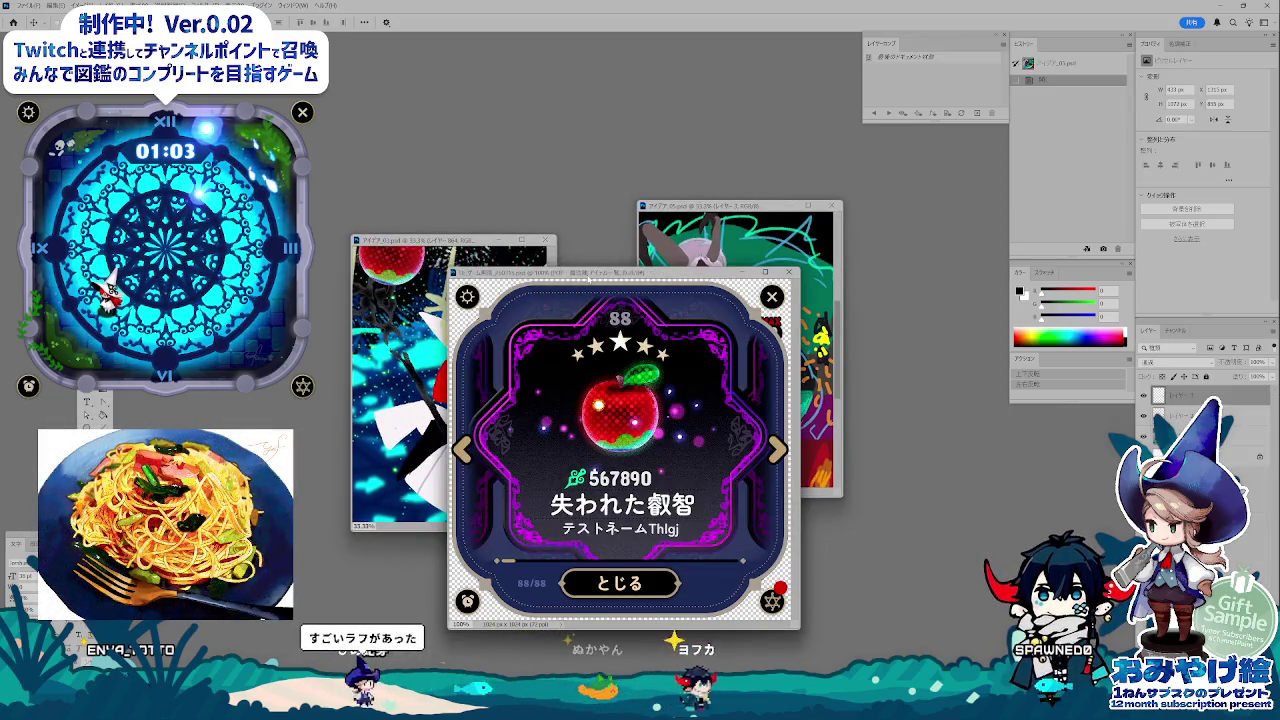
pyautogui.moveTo(450, 241); pyautogui.dragTo(498, 209)
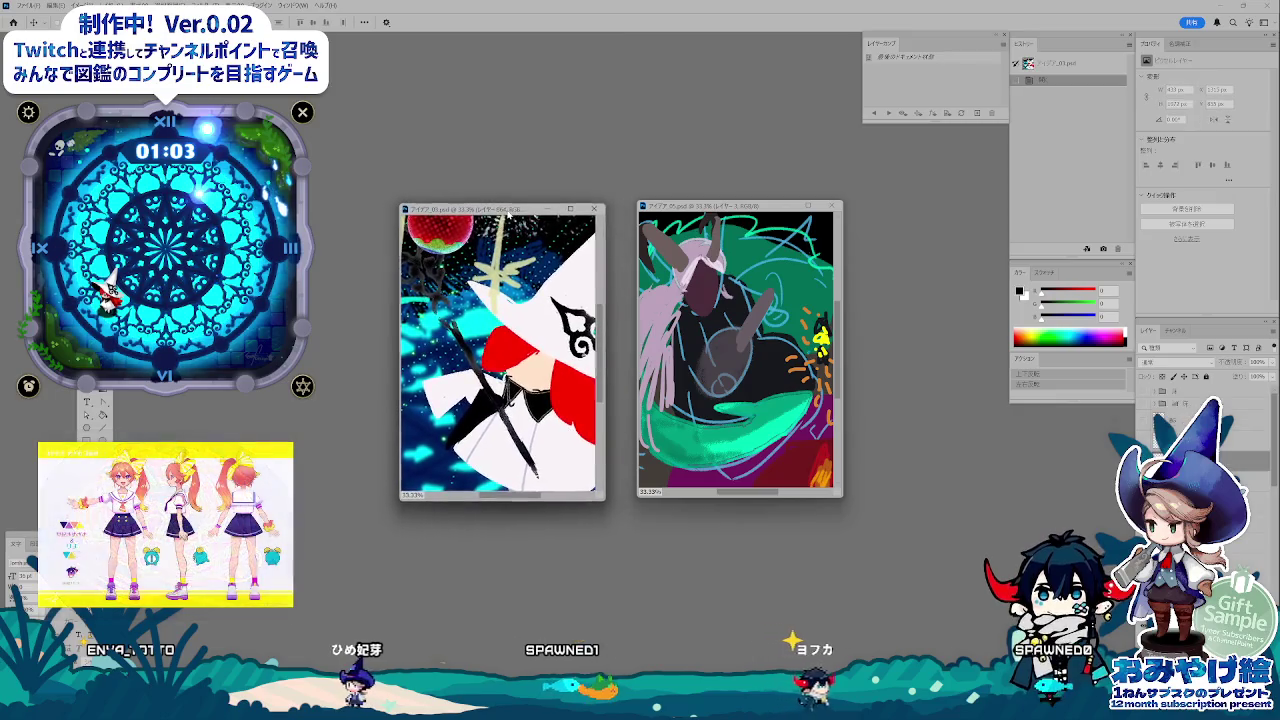
pyautogui.moveTo(730, 206); pyautogui.dragTo(712, 206)
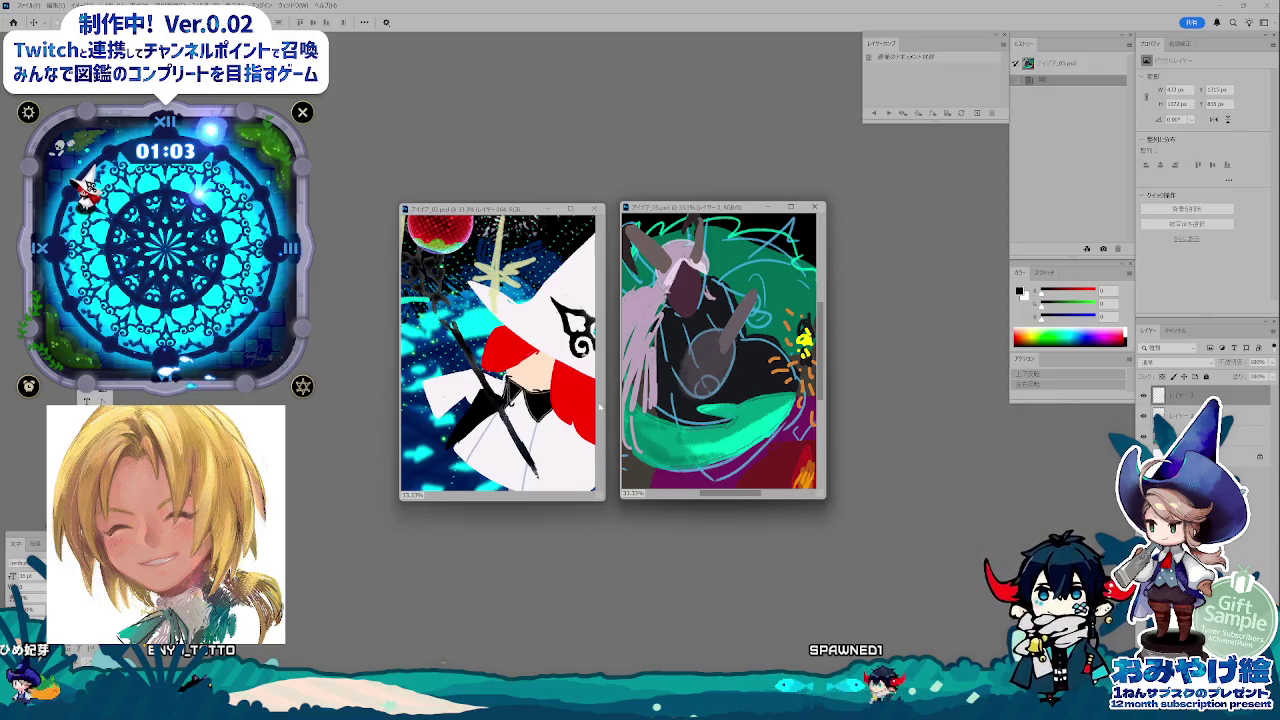
pyautogui.moveTo(688, 213); pyautogui.dragTo(698, 214)
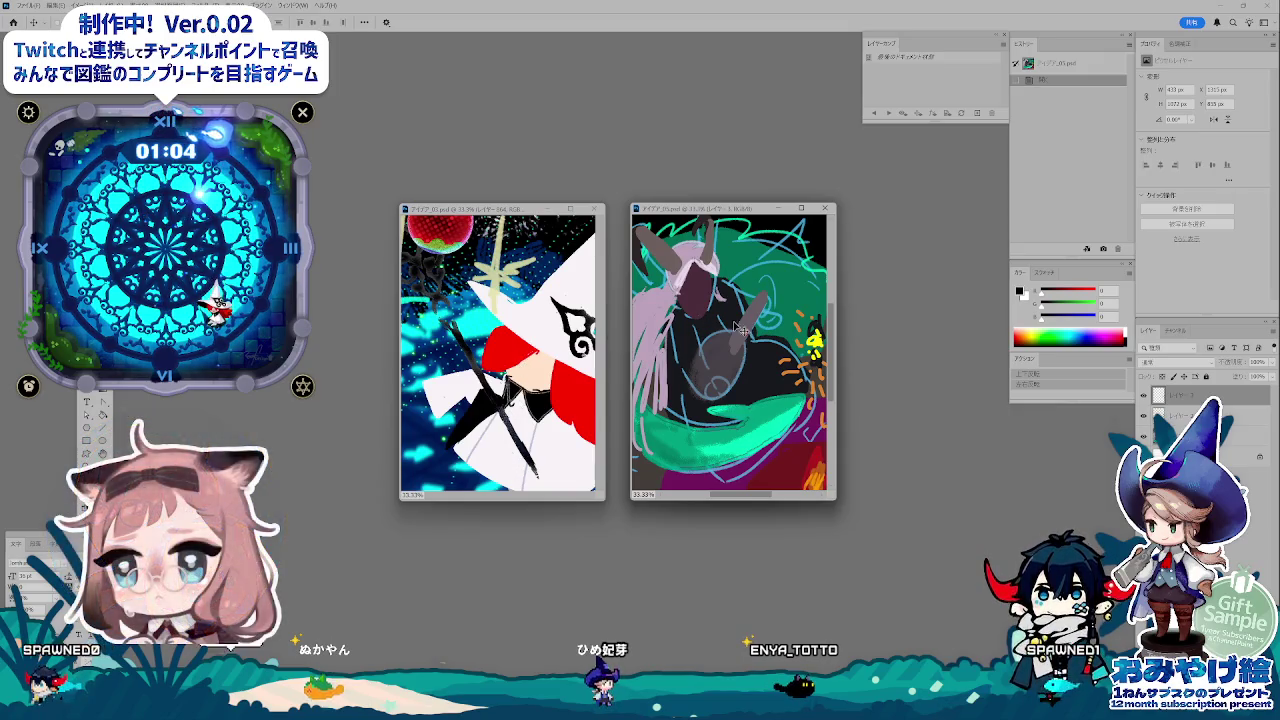
pyautogui.moveTo(706, 214); pyautogui.dragTo(695, 214)
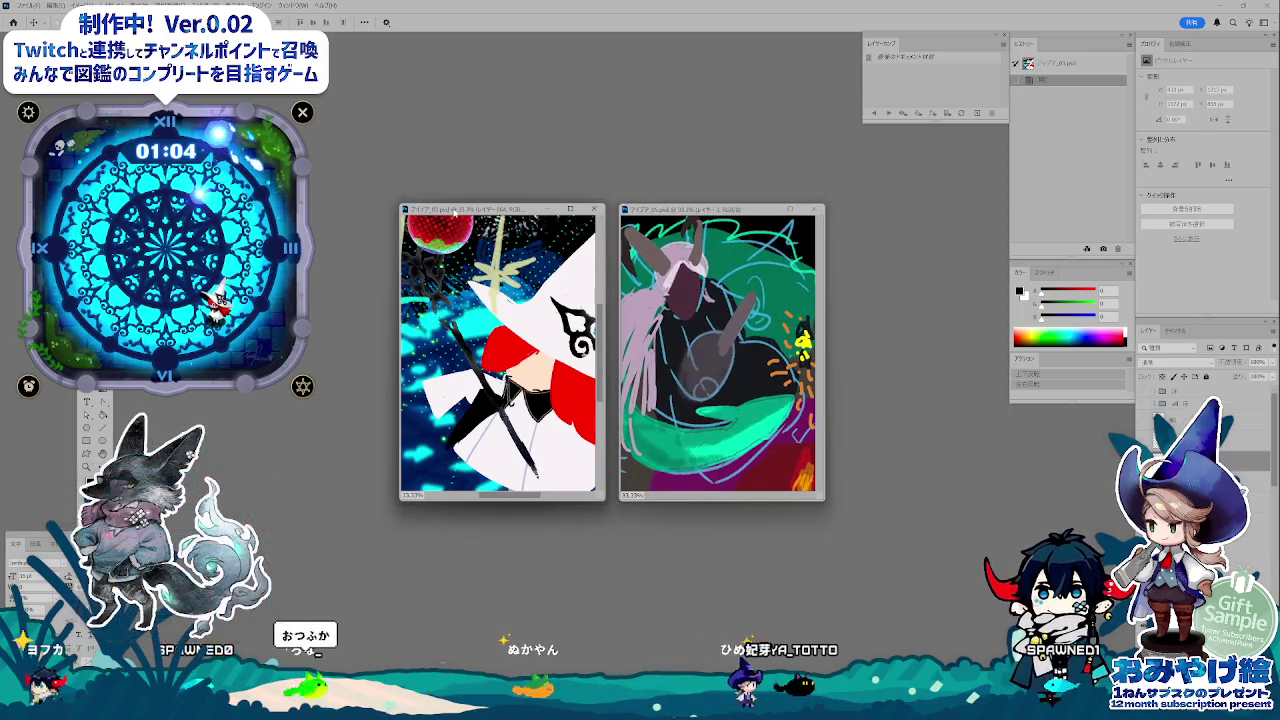
pyautogui.moveTo(452, 214); pyautogui.dragTo(460, 214)
pyautogui.click(700, 212)
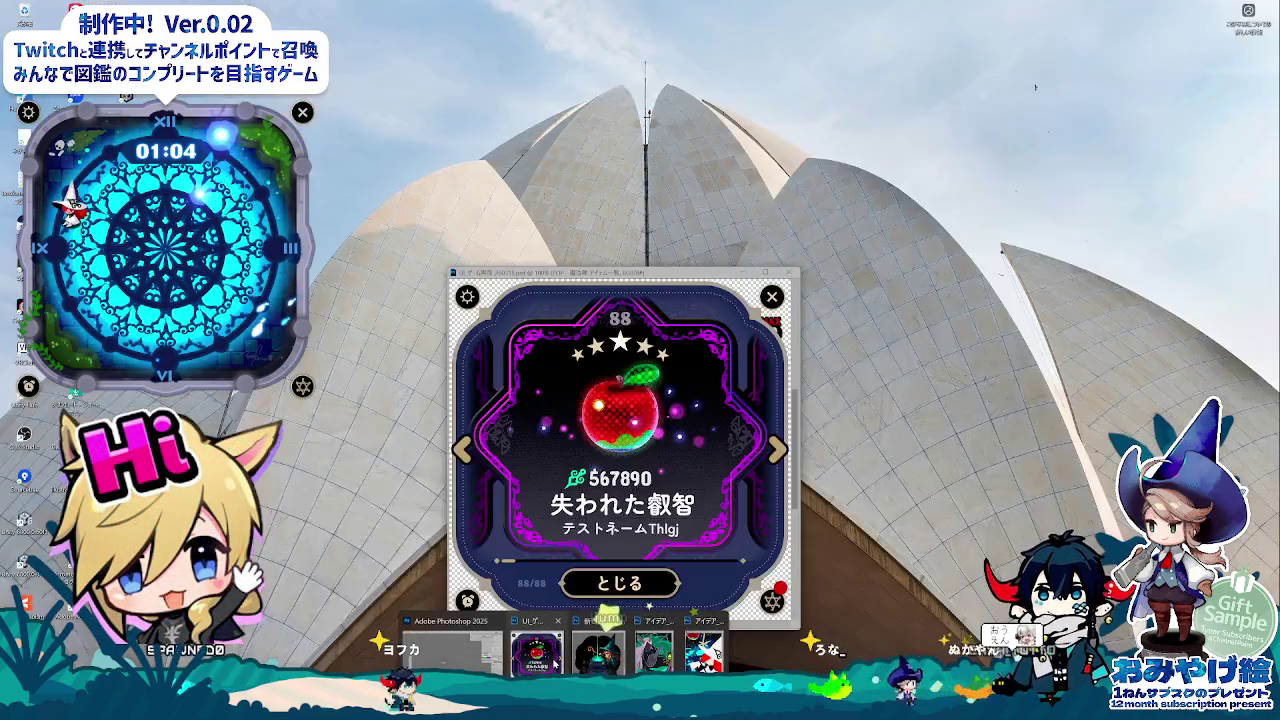
# Close the two idea sketches with Ctrl+W and move the apple item card window up.
pyautogui.click(555, 662)
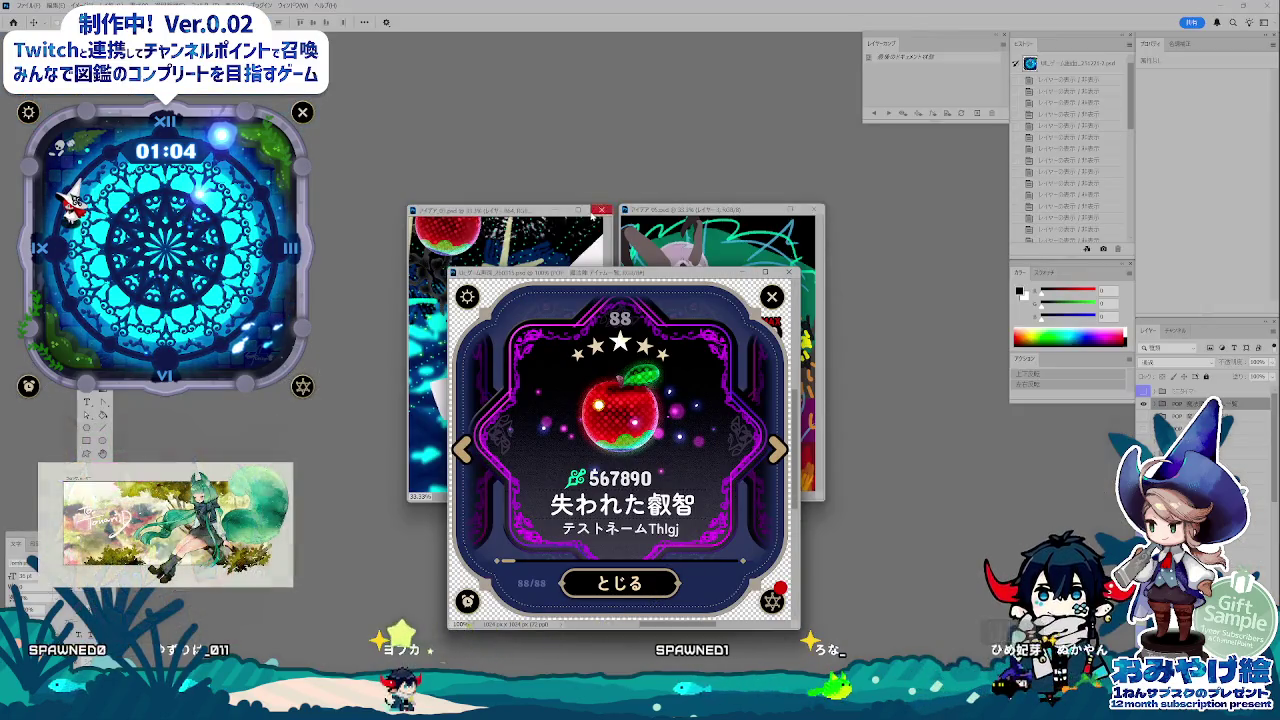
pyautogui.hotkey('ctrl', 'w')
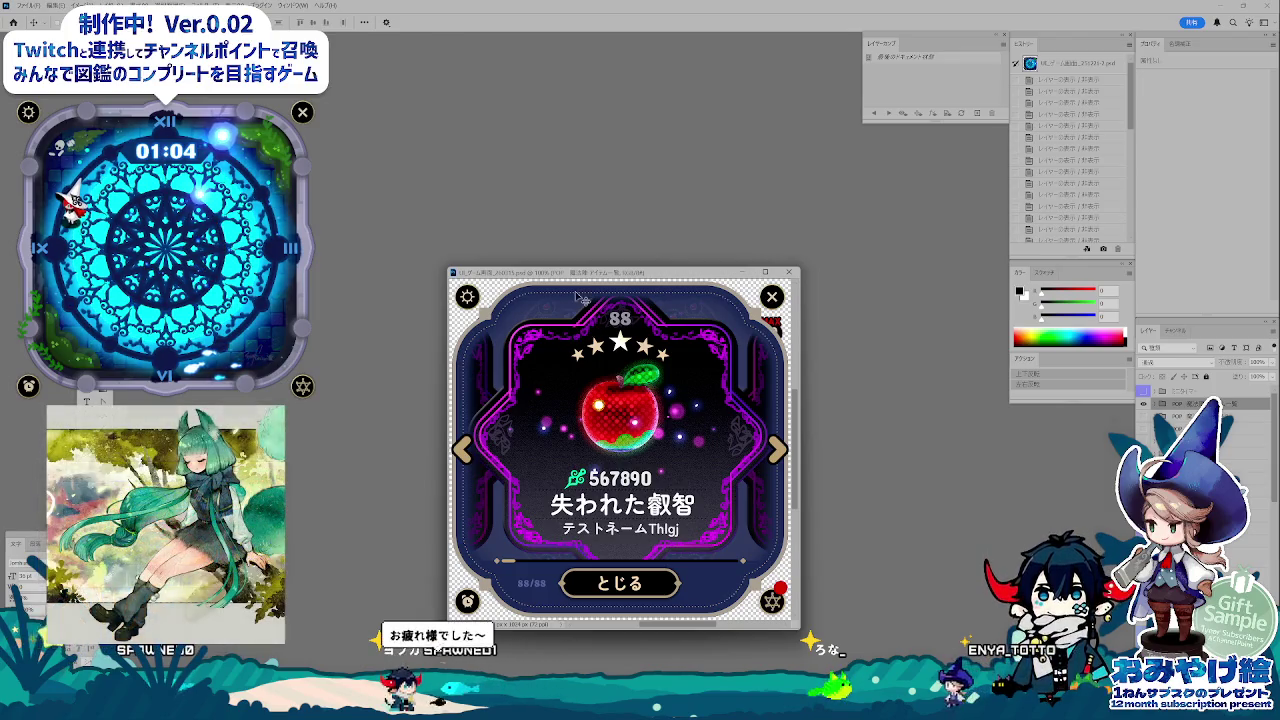
pyautogui.moveTo(599, 272); pyautogui.dragTo(599, 217)
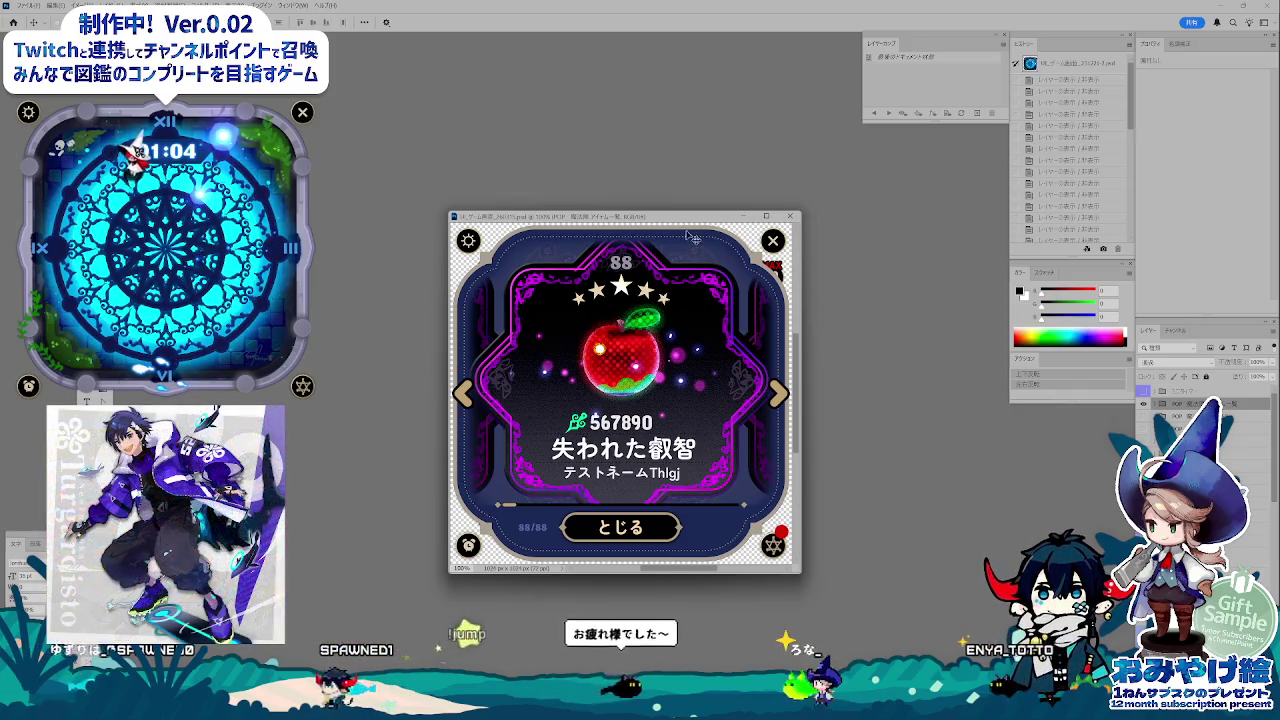
pyautogui.moveTo(640, 221); pyautogui.dragTo(638, 196)
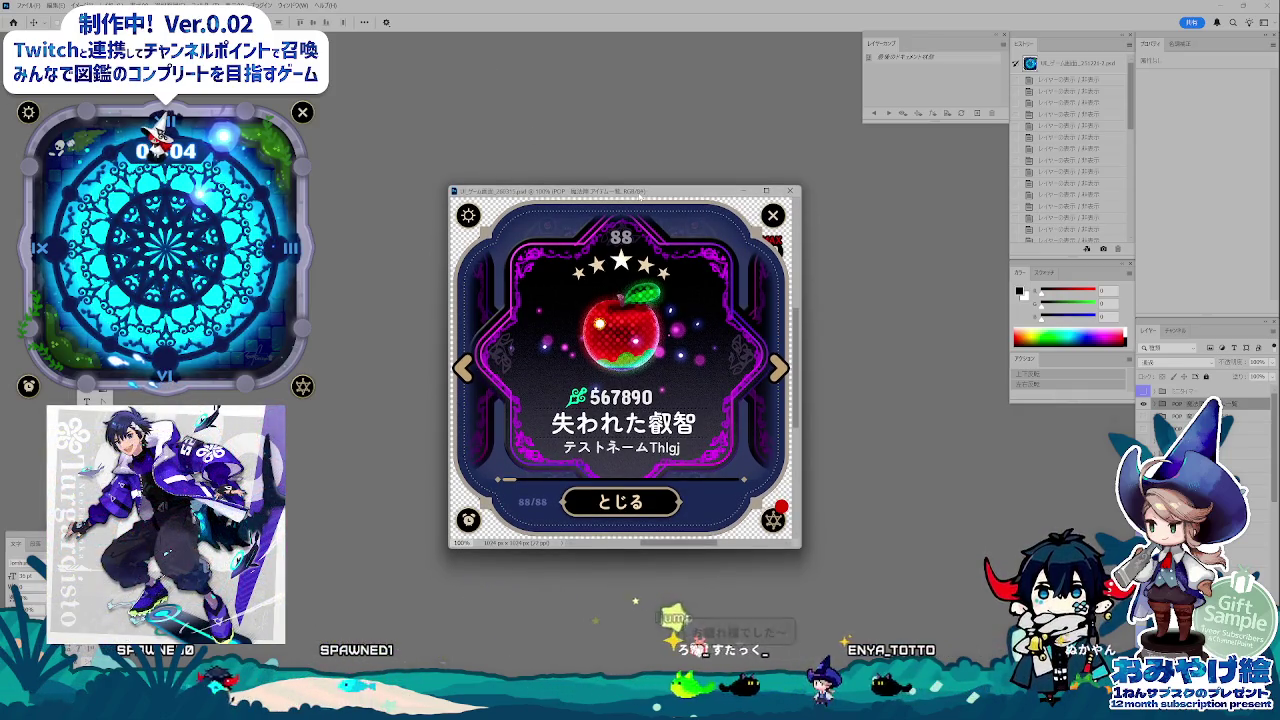